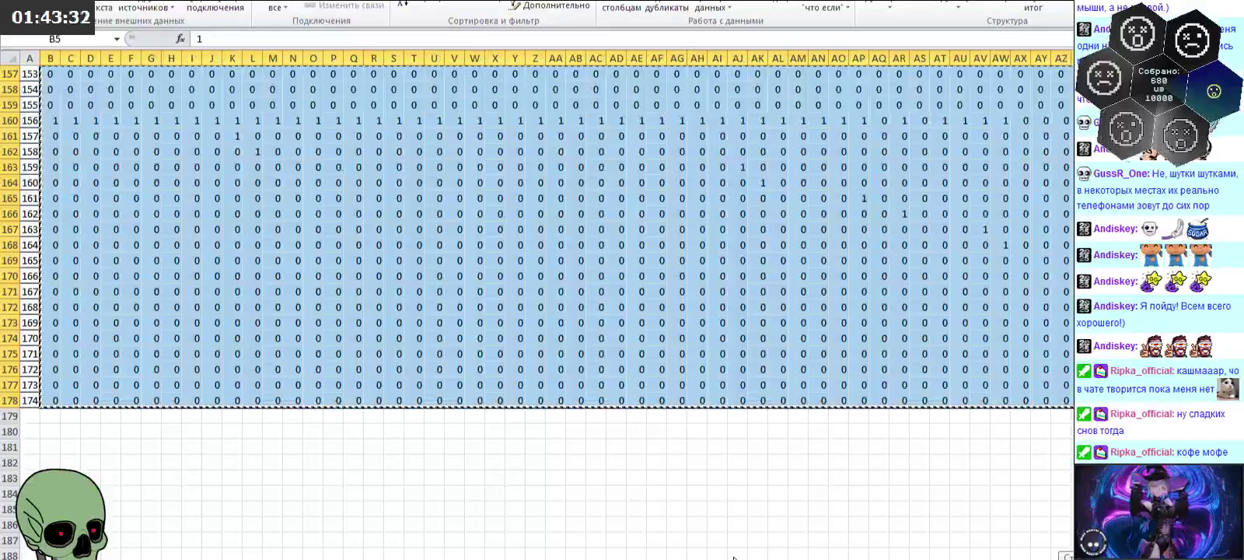
Step: Select the matrix's bottom row out to column GA, then clear the selection
{"action": "mouse_move", "coordinate": [54, 400]}
{"action": "left_mouse_down"}
{"action": "mouse_move", "coordinate": [1077, 447]}
{"action": "mouse_move", "coordinate": [837, 398]}
{"action": "left_mouse_up"}
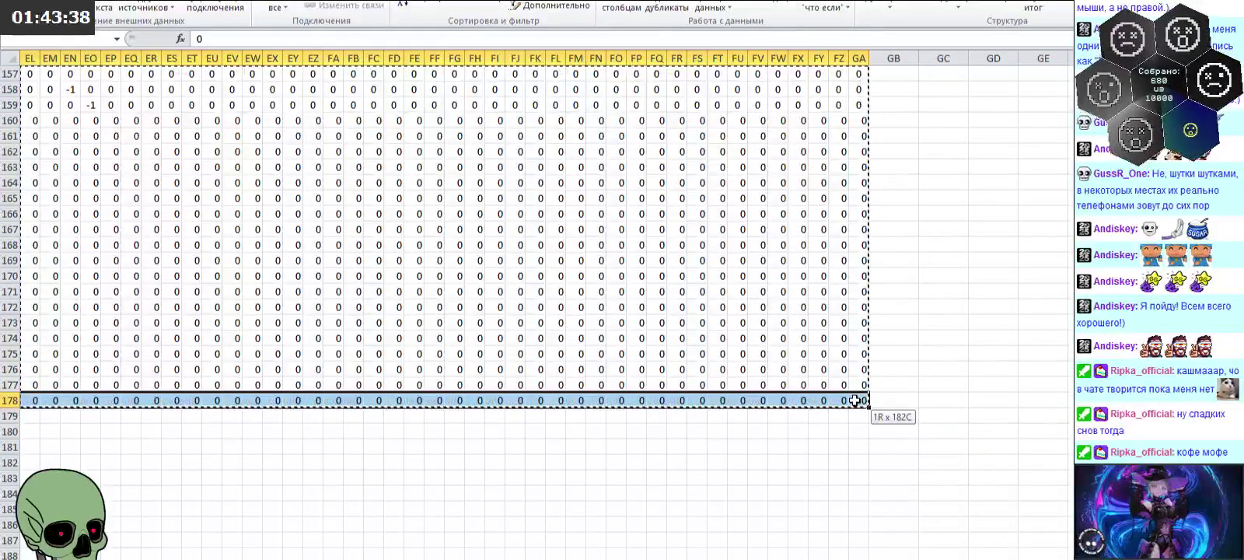
{"action": "left_click_drag", "start_coordinate": [837, 398], "coordinate": [855, 400]}
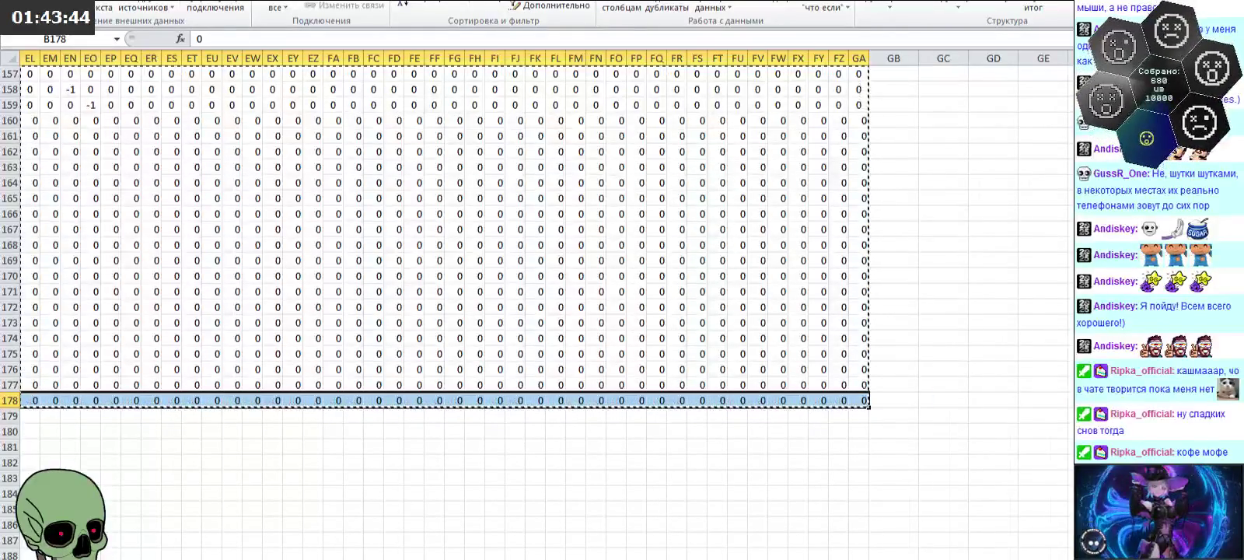
{"action": "key", "text": "ctrl+BackSpace"}
{"action": "left_click", "coordinate": [435, 500]}
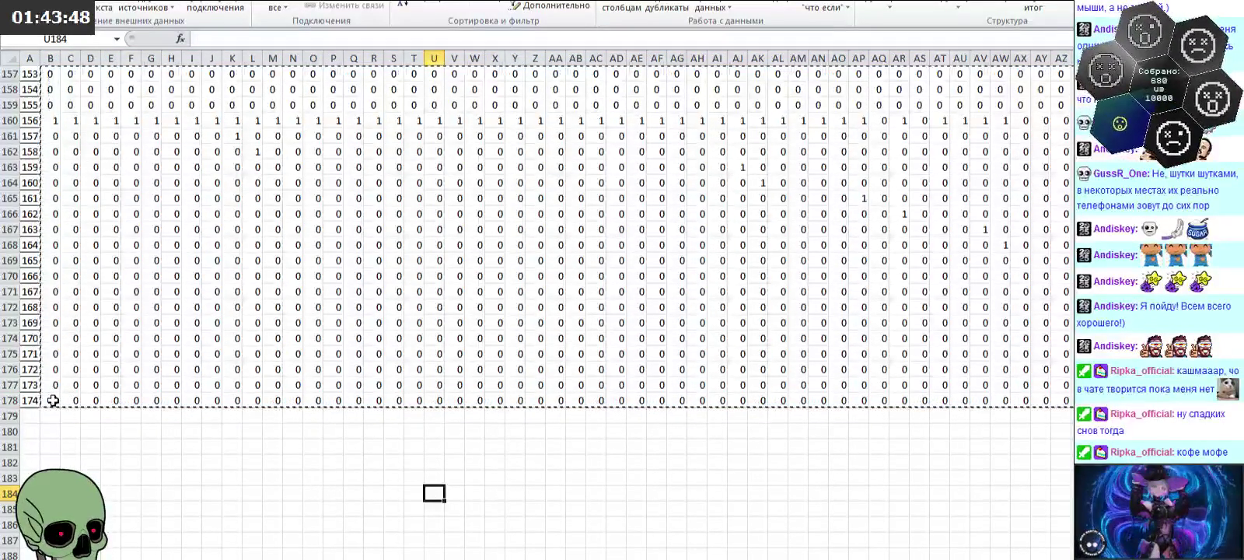
{"action": "scroll", "coordinate": [120, 374], "scroll_direction": "up", "scroll_amount": 3}
{"action": "scroll", "coordinate": [145, 255], "scroll_direction": "up", "scroll_amount": 8}
Step: Copy the 0/1 matrix block B5:GA178 and switch to an empty sheet
{"action": "left_click", "coordinate": [134, 214]}
{"action": "right_click", "coordinate": [134, 214]}
{"action": "left_click", "coordinate": [122, 258]}
{"action": "scroll", "coordinate": [117, 292], "scroll_direction": "down", "scroll_amount": 9}
{"action": "scroll", "coordinate": [92, 356], "scroll_direction": "down", "scroll_amount": 2}
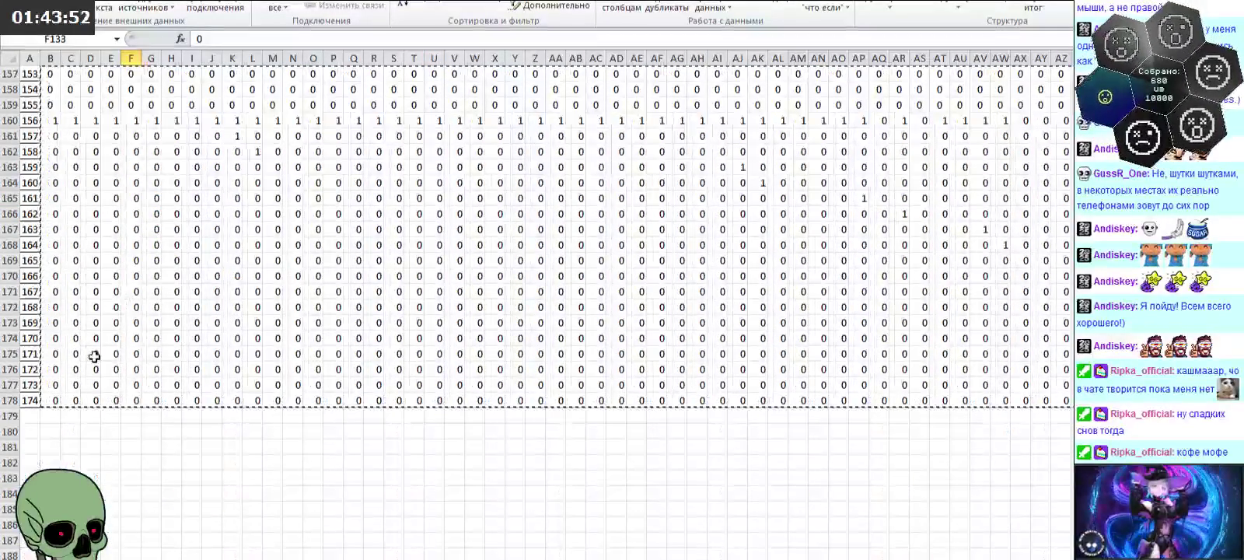
{"action": "mouse_move", "coordinate": [50, 398]}
{"action": "left_mouse_down"}
{"action": "mouse_move", "coordinate": [92, 89]}
{"action": "mouse_move", "coordinate": [1072, 129]}
{"action": "mouse_move", "coordinate": [1072, 118]}
{"action": "left_mouse_up"}
{"action": "key", "text": "ctrl+c"}
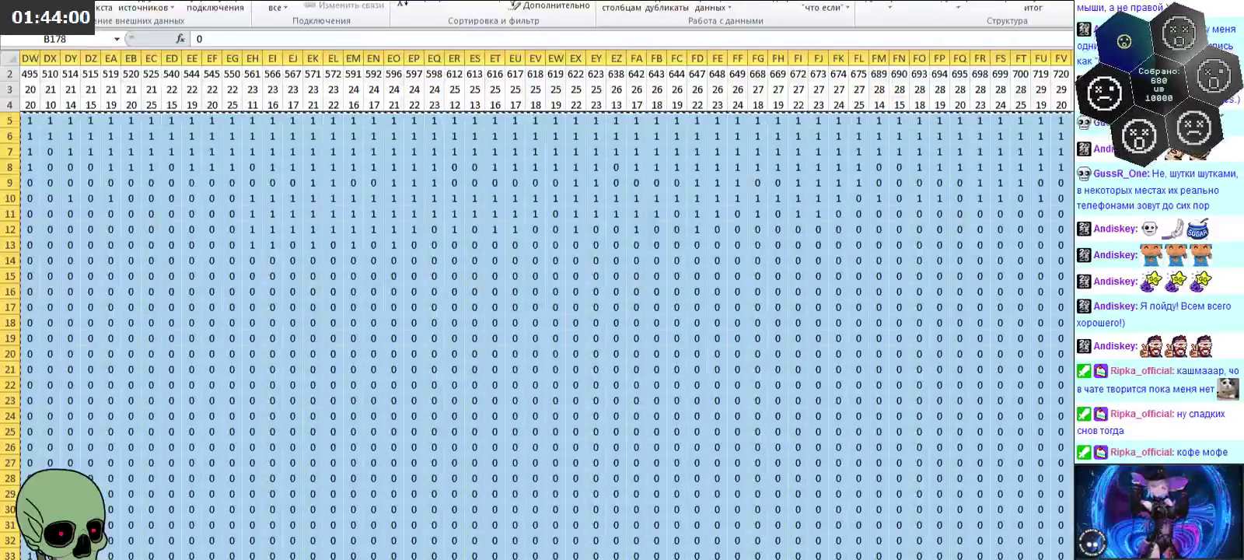
{"action": "left_click", "coordinate": [349, 556]}
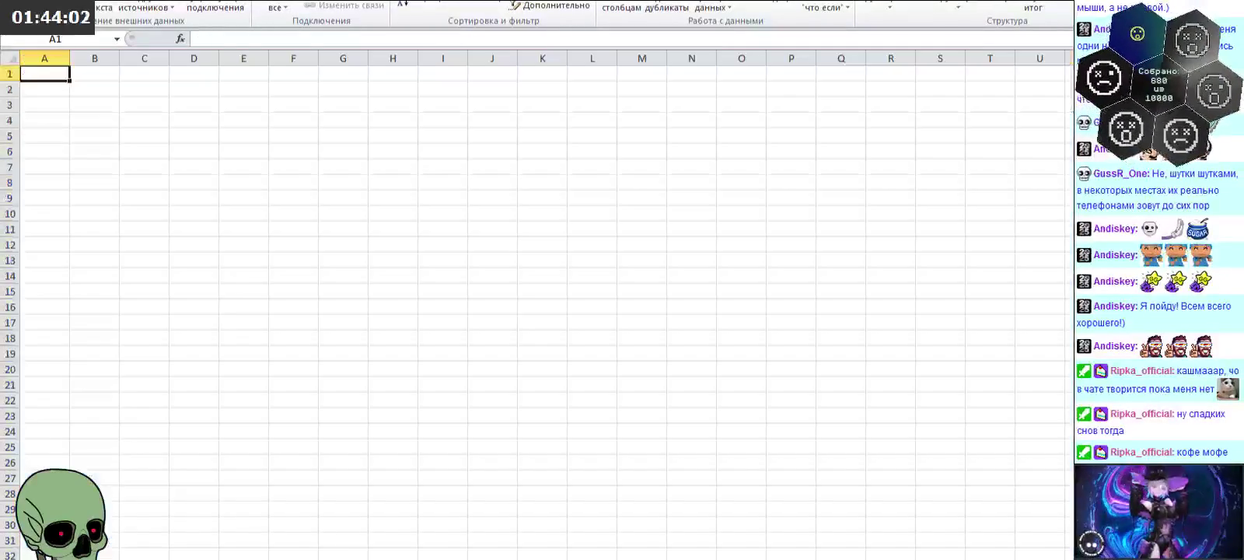
Step: Paste the 0/1 matrix at B2 and shrink every column from B to GA
{"action": "left_click", "coordinate": [101, 91]}
{"action": "key", "text": "ctrl+v"}
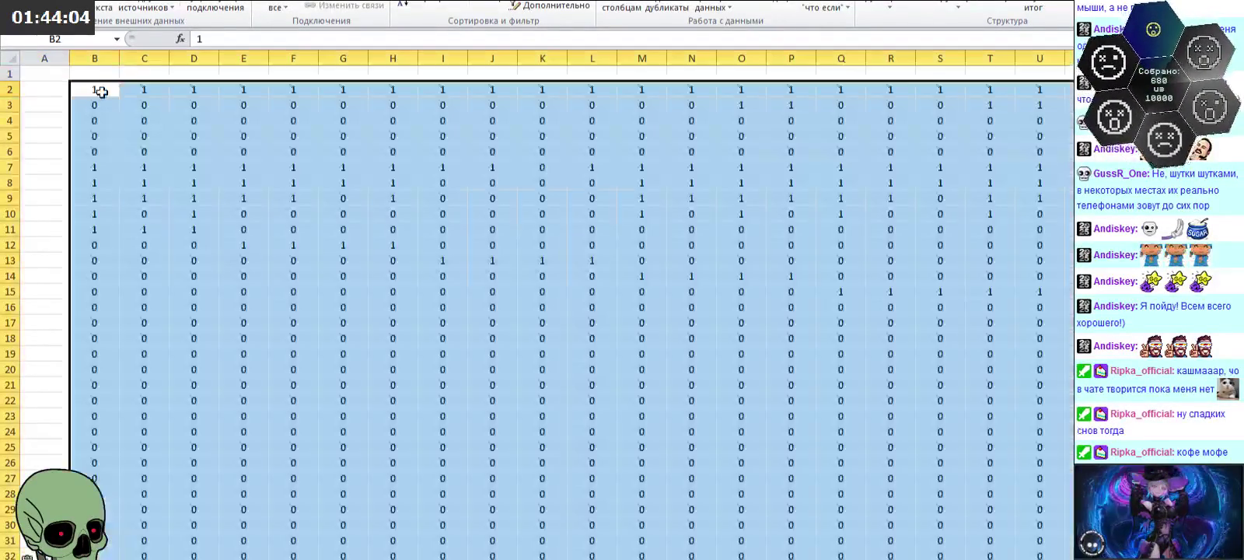
{"action": "left_click_drag", "start_coordinate": [95, 58], "coordinate": [1071, 58]}
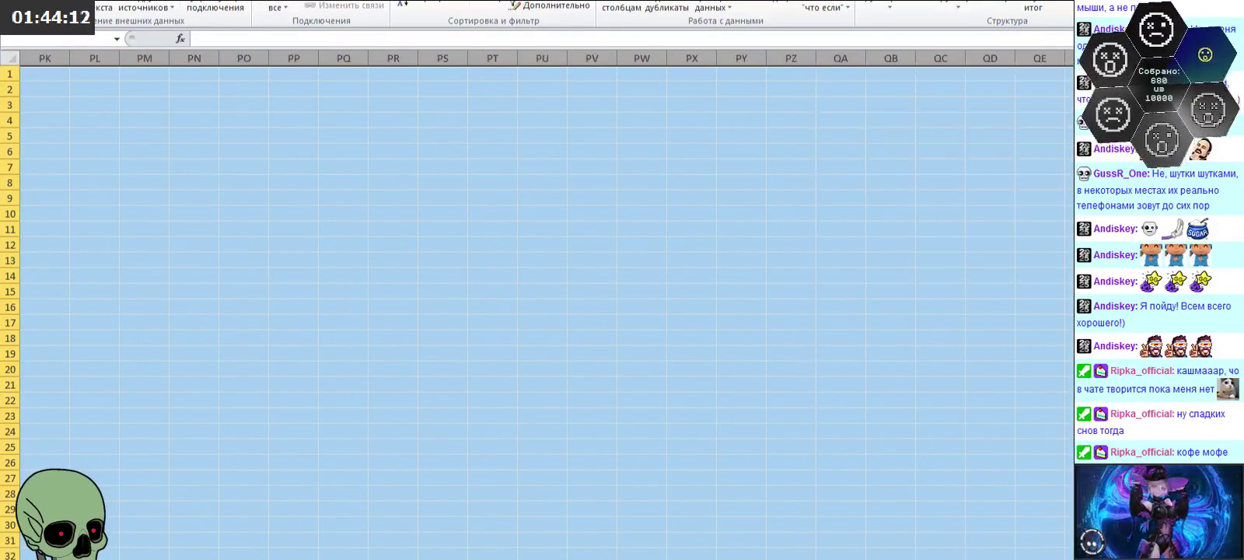
{"action": "left_click_drag", "start_coordinate": [1072, 58], "coordinate": [1072, 59]}
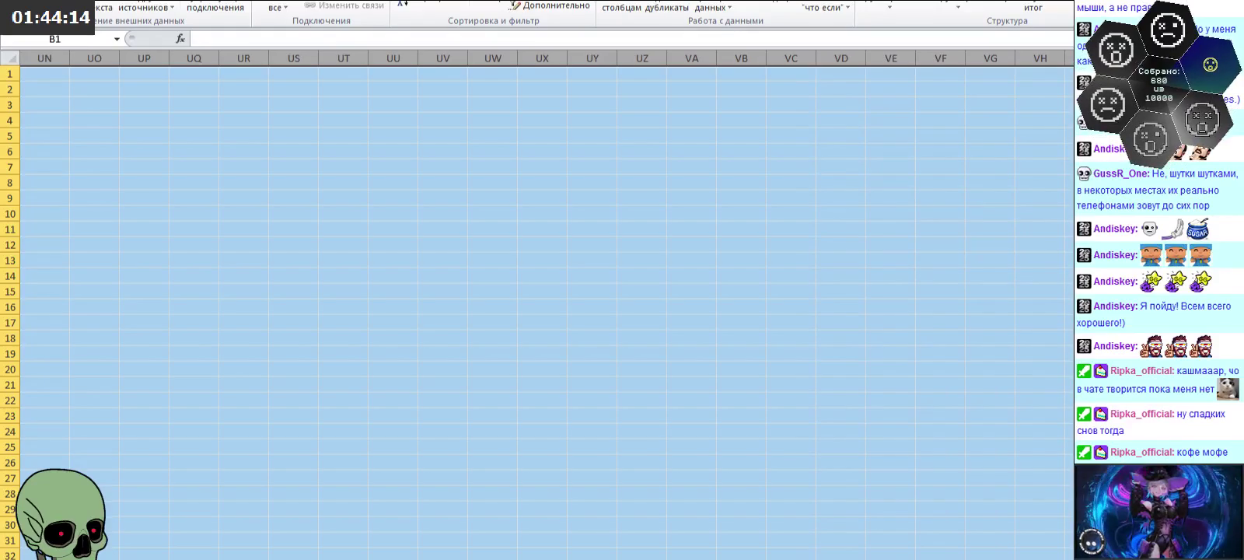
{"action": "right_click", "coordinate": [1071, 58]}
{"action": "left_click", "coordinate": [1019, 227]}
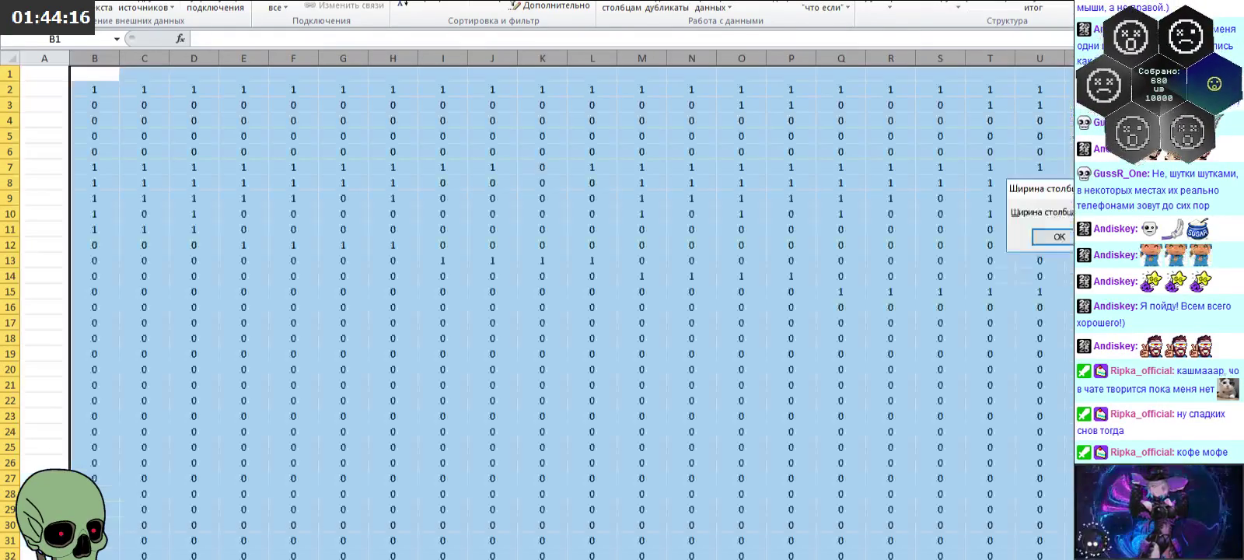
{"action": "left_click", "coordinate": [1053, 236]}
{"action": "left_click", "coordinate": [741, 399]}
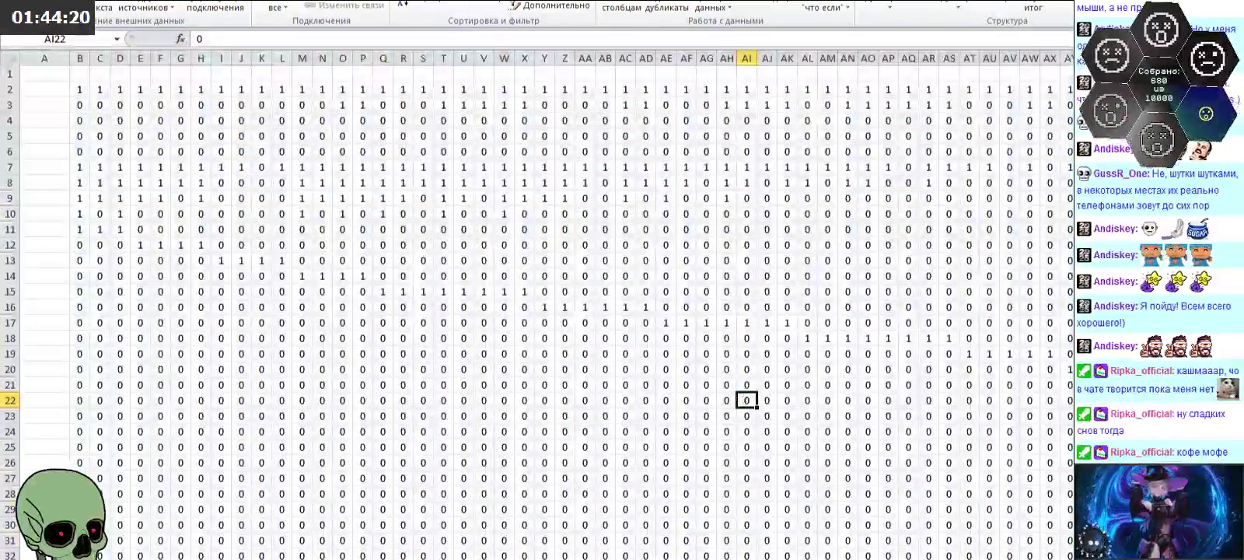
{"action": "left_click_drag", "start_coordinate": [545, 559], "coordinate": [883, 559]}
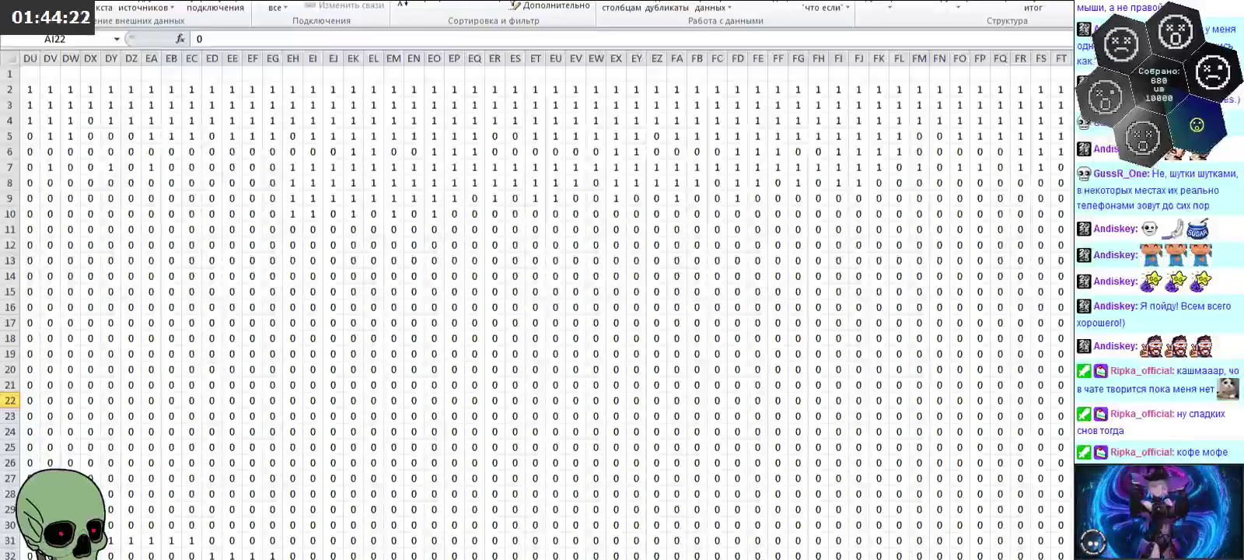
{"action": "scroll", "coordinate": [536, 311], "scroll_direction": "right", "scroll_amount": 5}
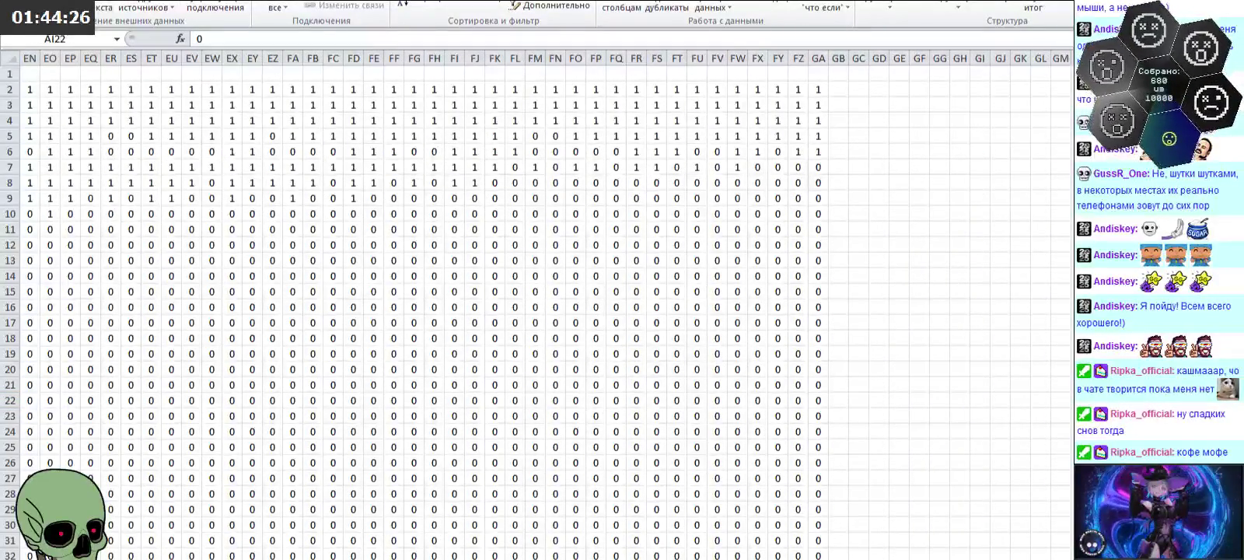
Step: Enter the formula =B2 in cell GD2
{"action": "left_click", "coordinate": [879, 90]}
{"action": "type", "text": "="}
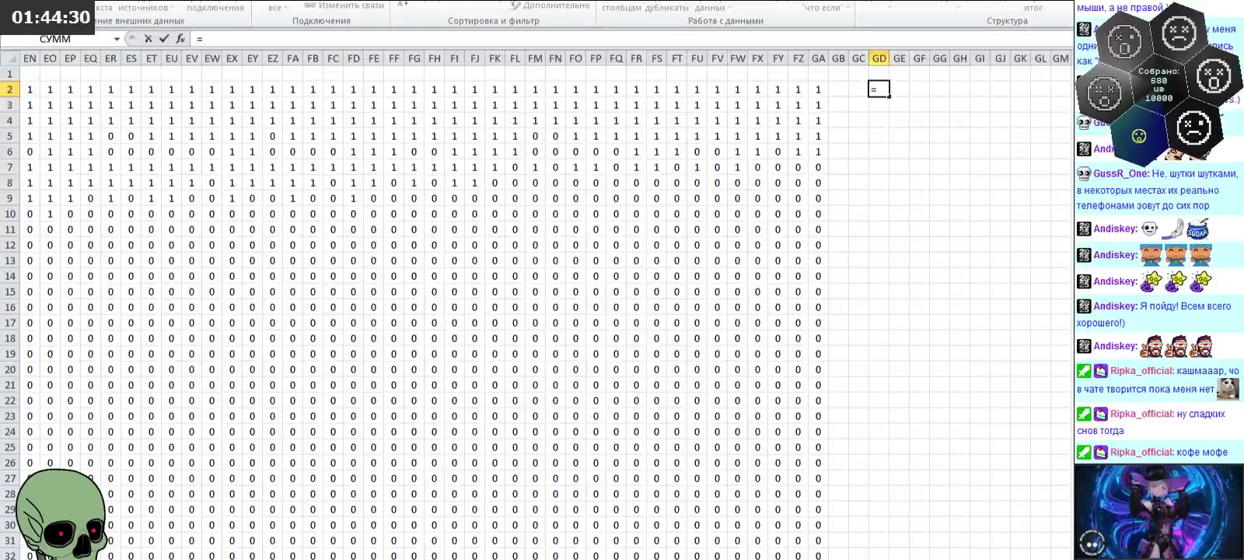
{"action": "scroll", "coordinate": [544, 311], "scroll_direction": "left", "scroll_amount": 10}
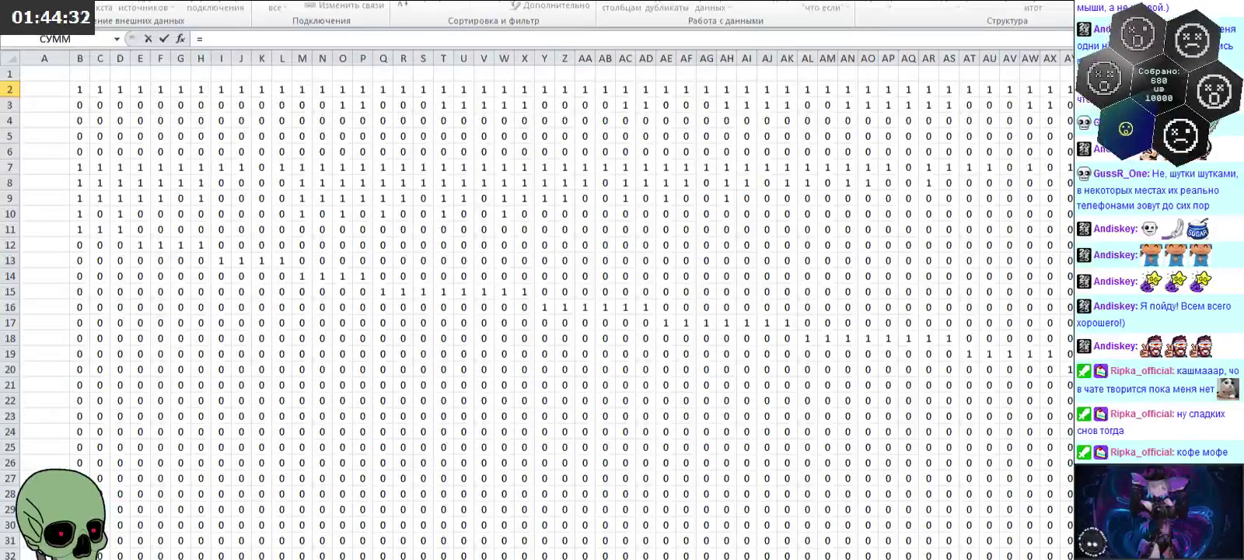
{"action": "left_click", "coordinate": [81, 90]}
{"action": "key", "text": "Return"}
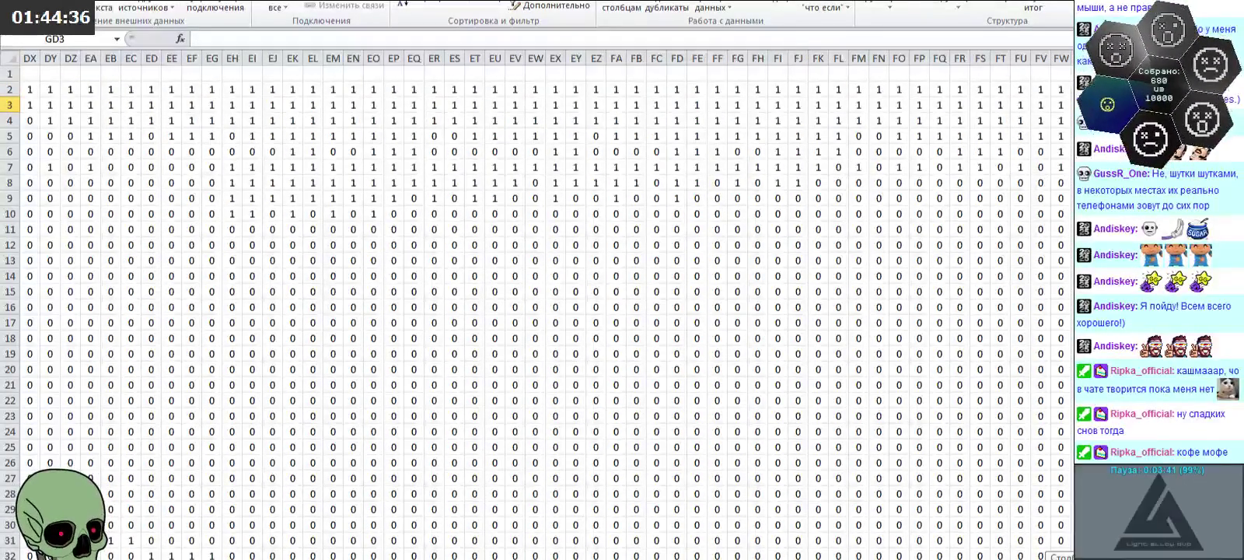
Step: Start the formula =сцепить( in GE2, beside GD2
{"action": "scroll", "coordinate": [544, 311], "scroll_direction": "right", "scroll_amount": 2}
{"action": "scroll", "coordinate": [544, 311], "scroll_direction": "right", "scroll_amount": 2}
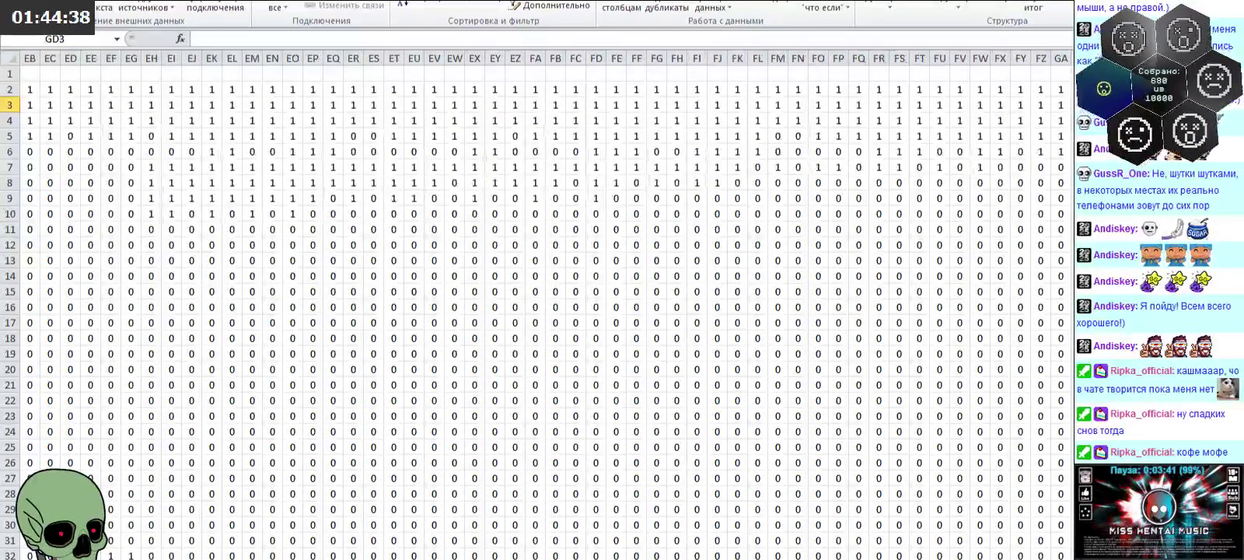
{"action": "key", "text": "Up"}
{"action": "scroll", "coordinate": [536, 311], "scroll_direction": "down", "scroll_amount": 20}
{"action": "scroll", "coordinate": [537, 311], "scroll_direction": "down", "scroll_amount": 13}
{"action": "scroll", "coordinate": [536, 311], "scroll_direction": "down", "scroll_amount": 3}
{"action": "scroll", "coordinate": [536, 311], "scroll_direction": "down", "scroll_amount": 12}
{"action": "scroll", "coordinate": [537, 311], "scroll_direction": "down", "scroll_amount": 1}
{"action": "scroll", "coordinate": [537, 311], "scroll_direction": "up", "scroll_amount": 20}
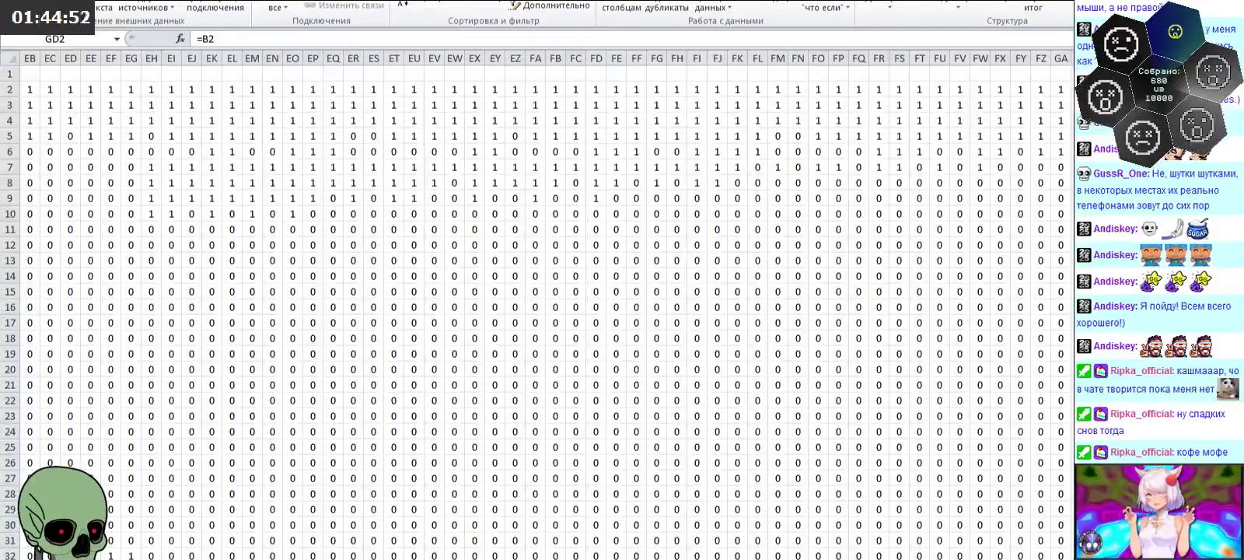
{"action": "key", "text": "Right"}
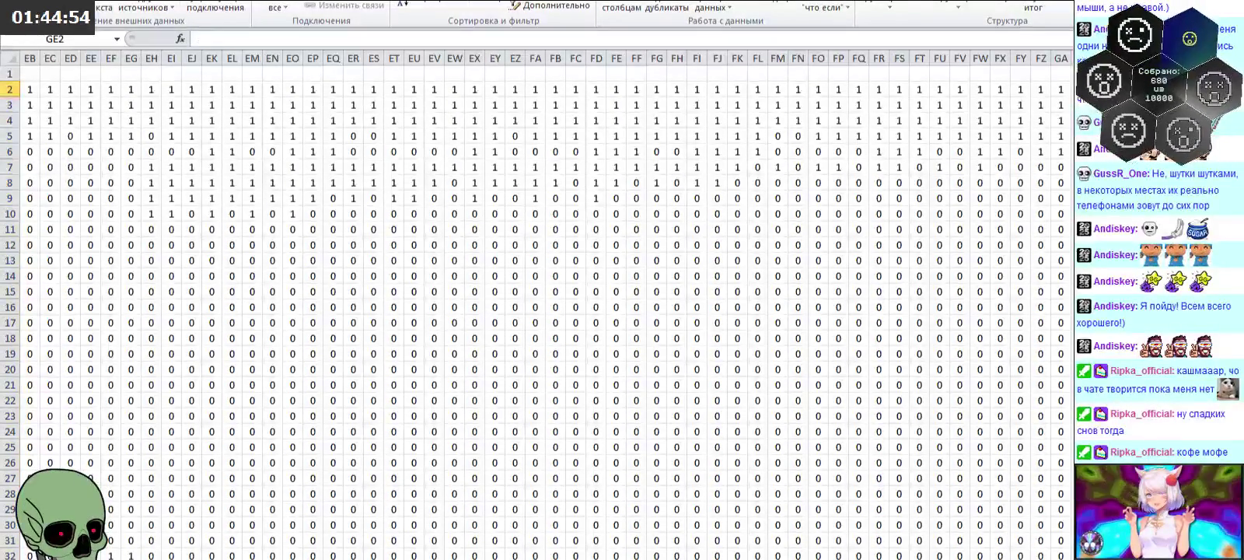
{"action": "type", "text": "=сцепить("}
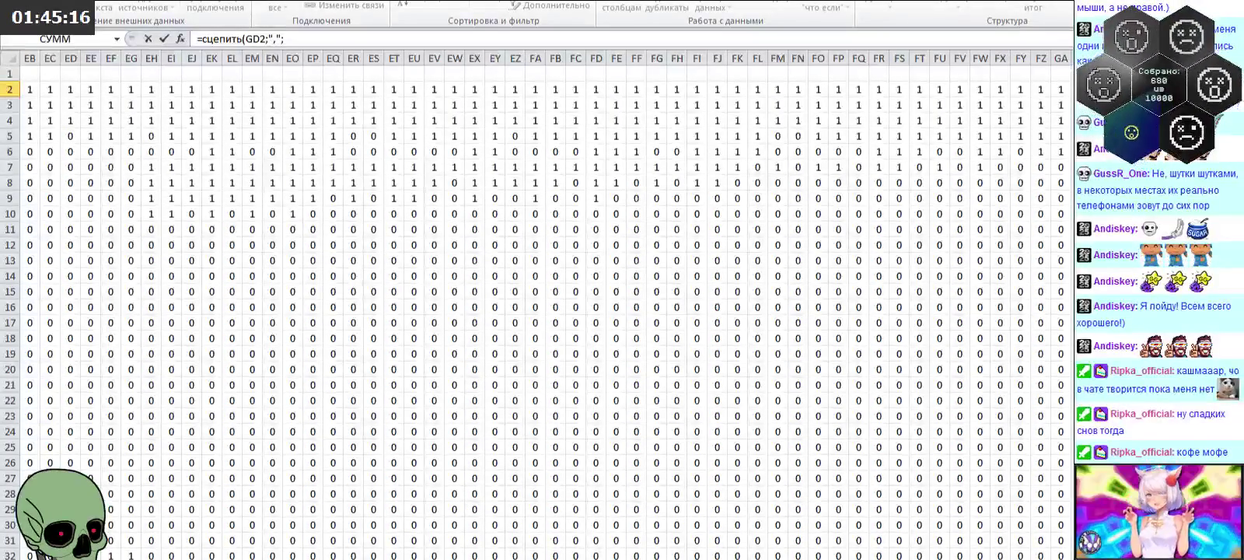
Step: Complete GE2 as =СЦЕПИТЬ(GD2;",";C2)
{"action": "scroll", "coordinate": [544, 311], "scroll_direction": "left", "scroll_amount": 15}
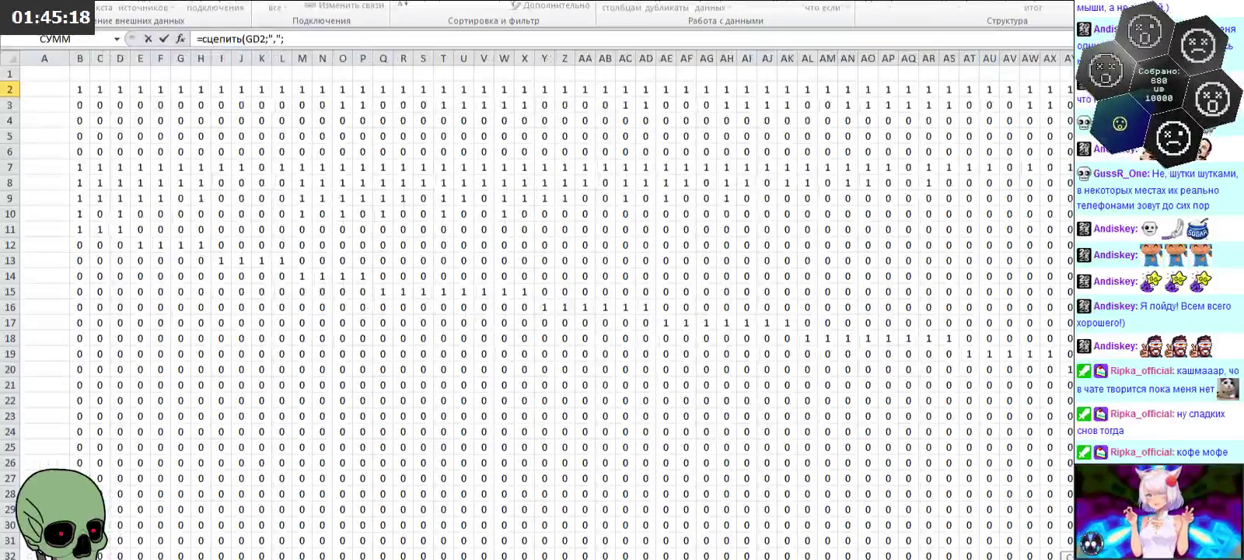
{"action": "left_click", "coordinate": [100, 90]}
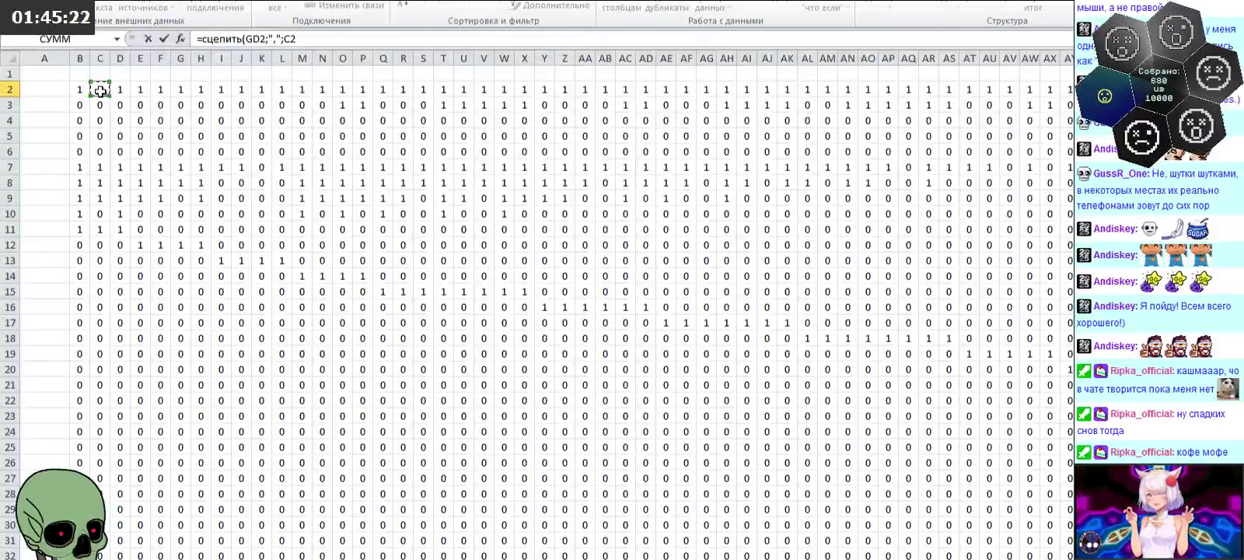
{"action": "left_click", "coordinate": [318, 39]}
{"action": "type", "text": ")"}
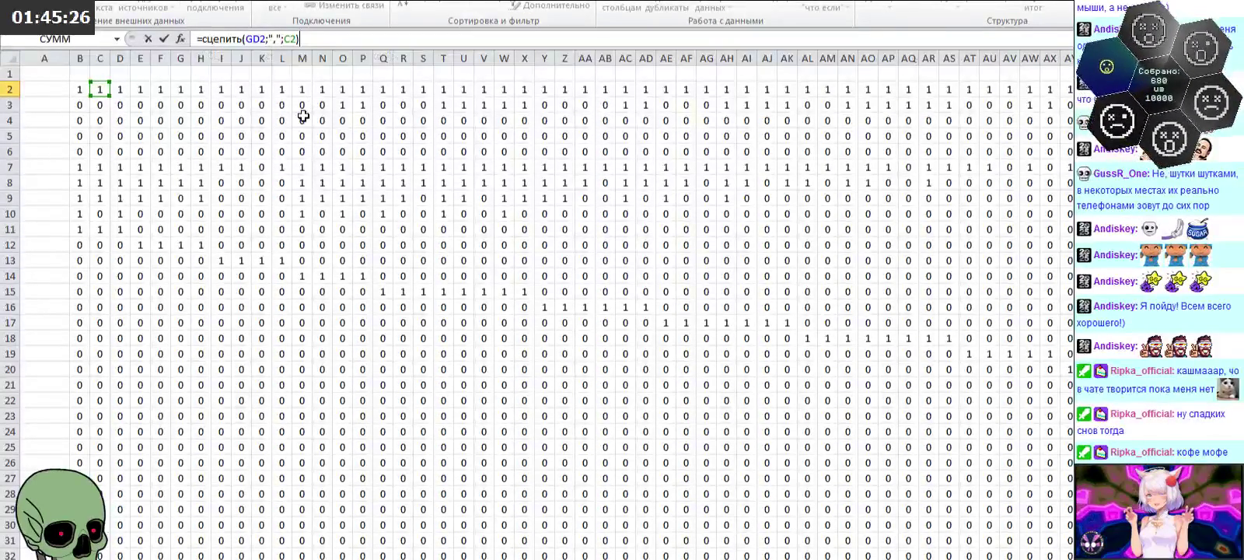
{"action": "key", "text": "Return"}
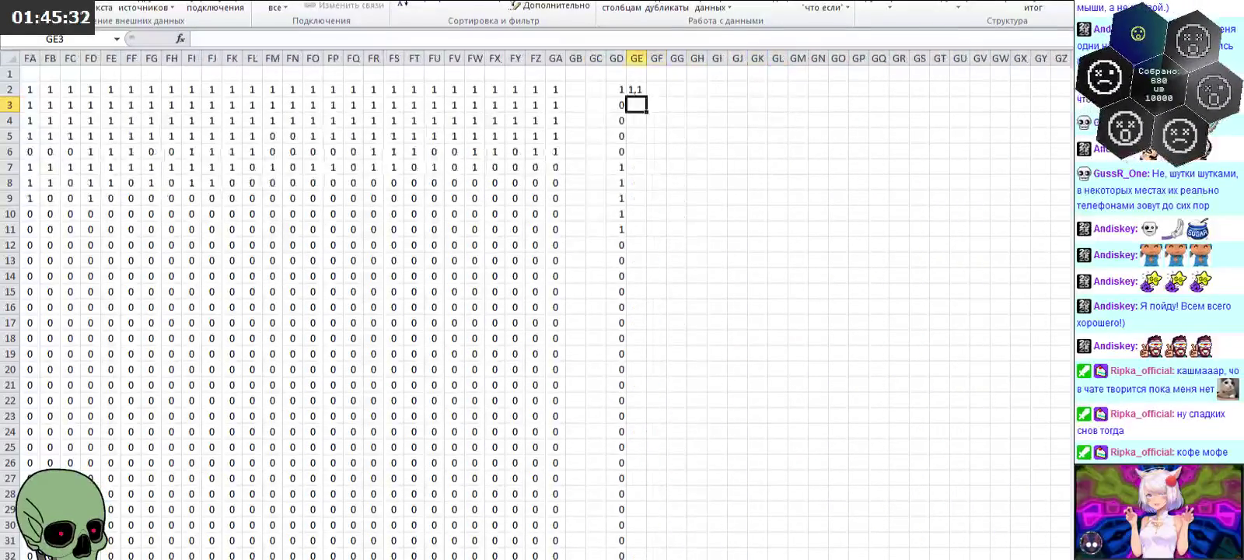
Step: Fill GE2's joining formula right across row 2 to column HC
{"action": "left_click", "coordinate": [617, 151]}
{"action": "left_click", "coordinate": [557, 91]}
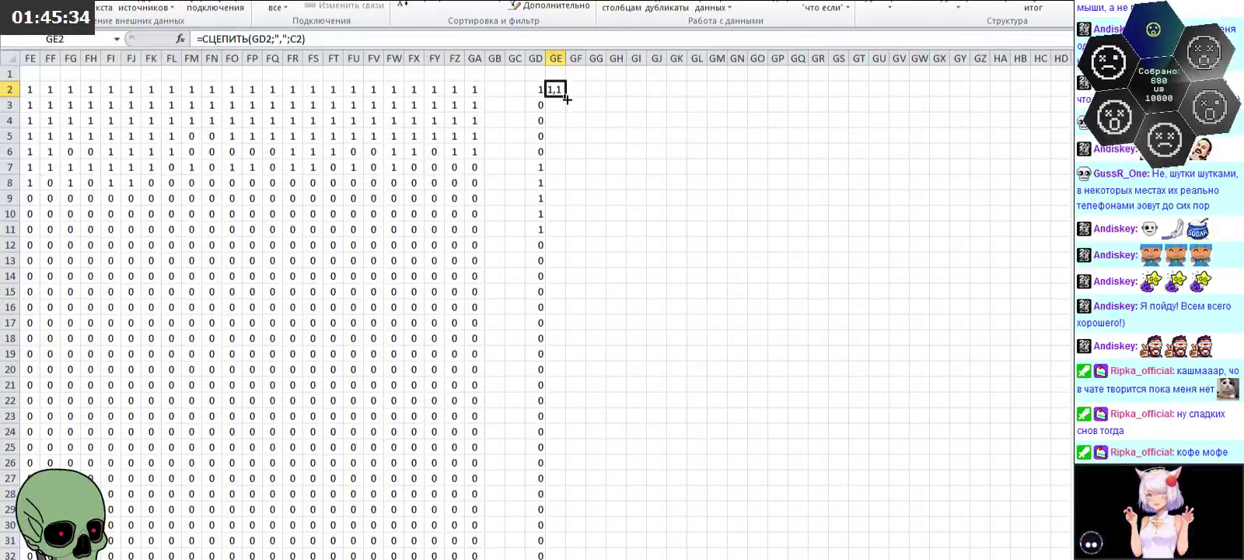
{"action": "left_click_drag", "start_coordinate": [567, 99], "coordinate": [1041, 97]}
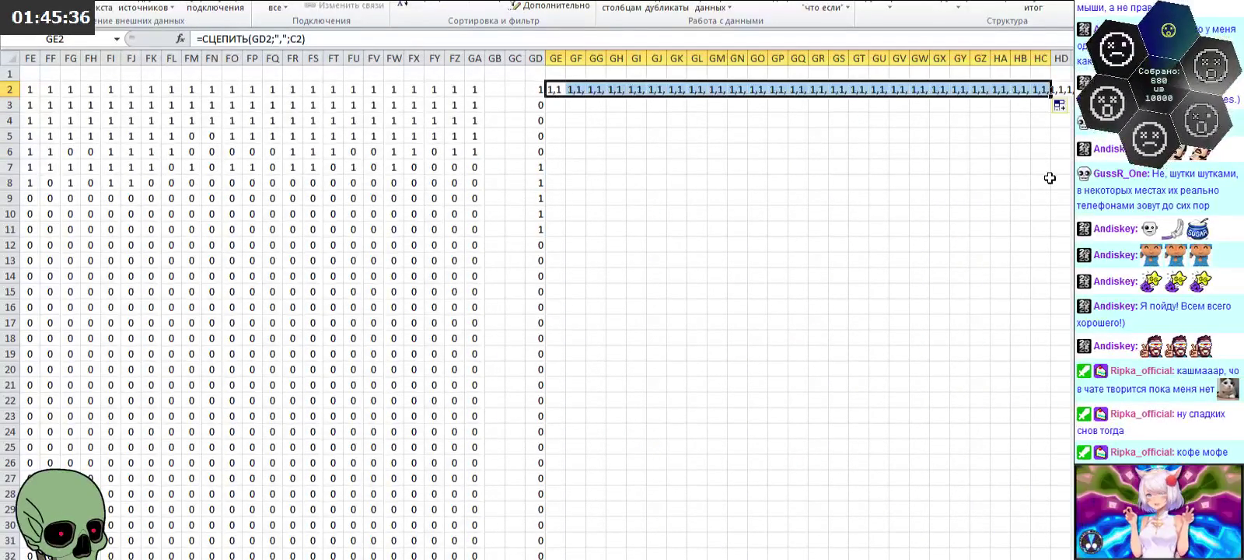
Step: Copy matrix row 2 and paste its values into row 1 starting at GD1
{"action": "key", "text": "Home"}
{"action": "mouse_move", "coordinate": [78, 91]}
{"action": "left_mouse_down"}
{"action": "mouse_move", "coordinate": [987, 102]}
{"action": "mouse_move", "coordinate": [1071, 89]}
{"action": "left_mouse_up"}
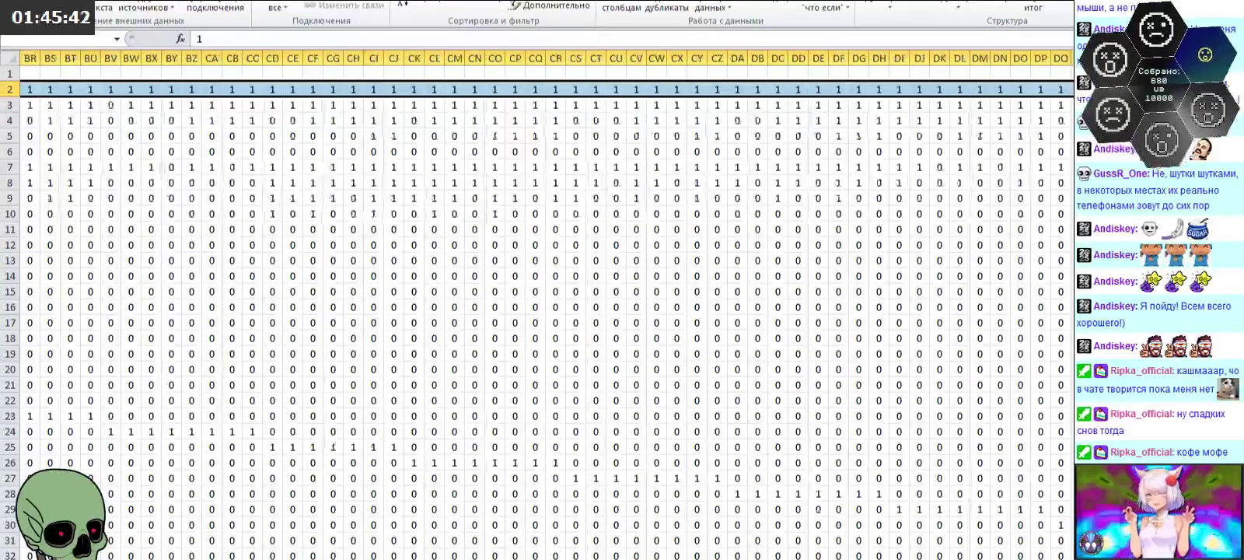
{"action": "left_click_drag", "start_coordinate": [1071, 89], "coordinate": [1073, 90]}
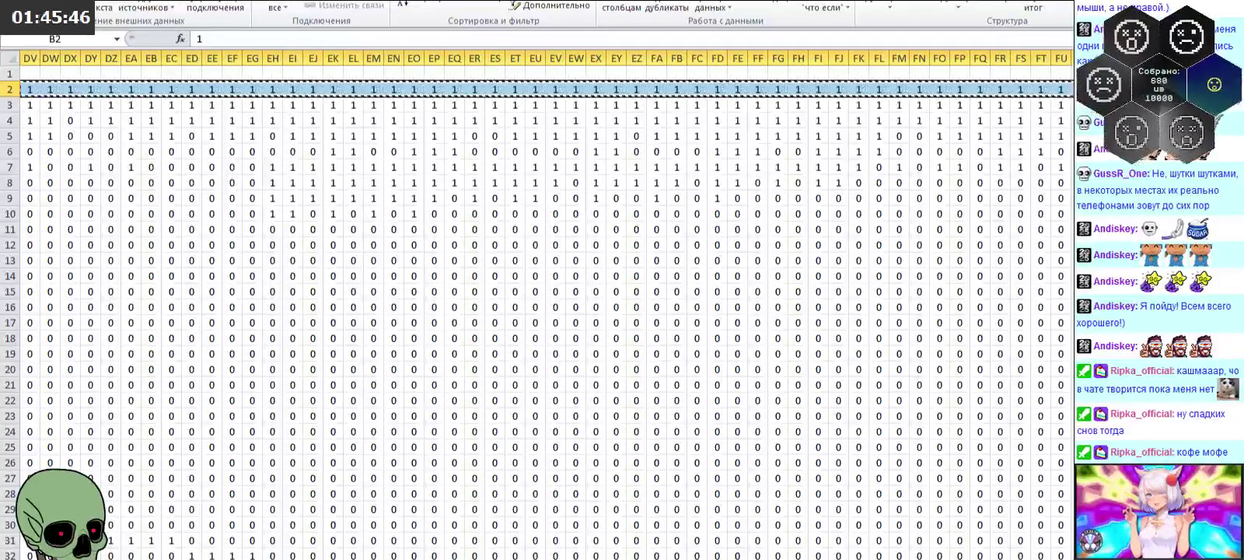
{"action": "left_click_drag", "start_coordinate": [1073, 89], "coordinate": [638, 89]}
{"action": "key", "text": "ctrl+c"}
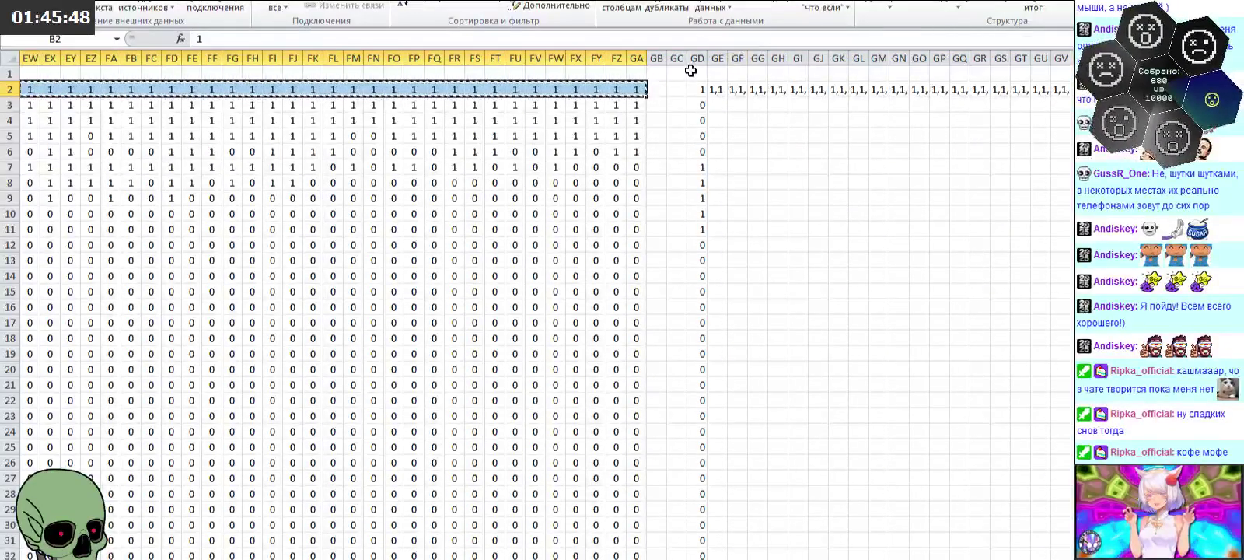
{"action": "left_click", "coordinate": [696, 73]}
{"action": "key", "text": "ctrl+v"}
Step: Extend the GE2 joining formula further right along row 2 to column NC
{"action": "left_click", "coordinate": [716, 90]}
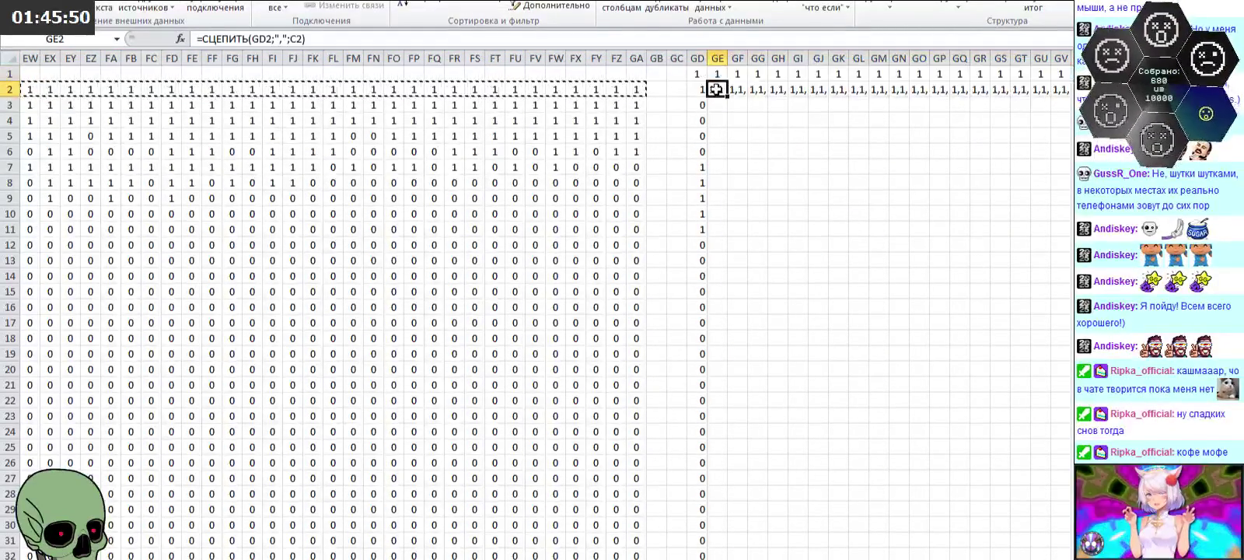
{"action": "left_click_drag", "start_coordinate": [726, 97], "coordinate": [1069, 92]}
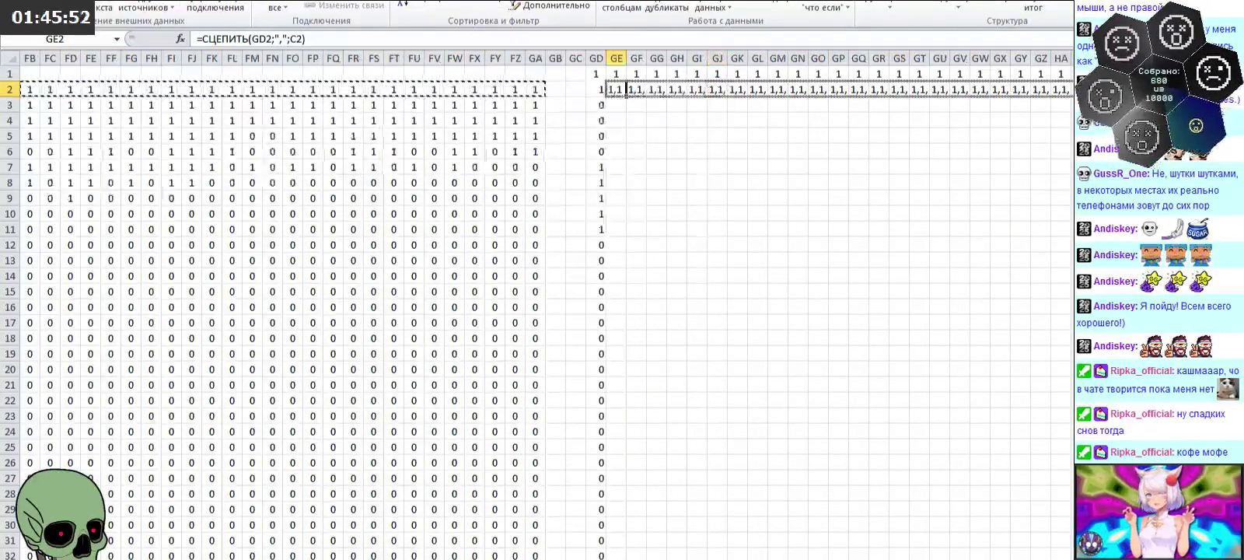
{"action": "scroll", "coordinate": [544, 311], "scroll_direction": "right", "scroll_amount": 10}
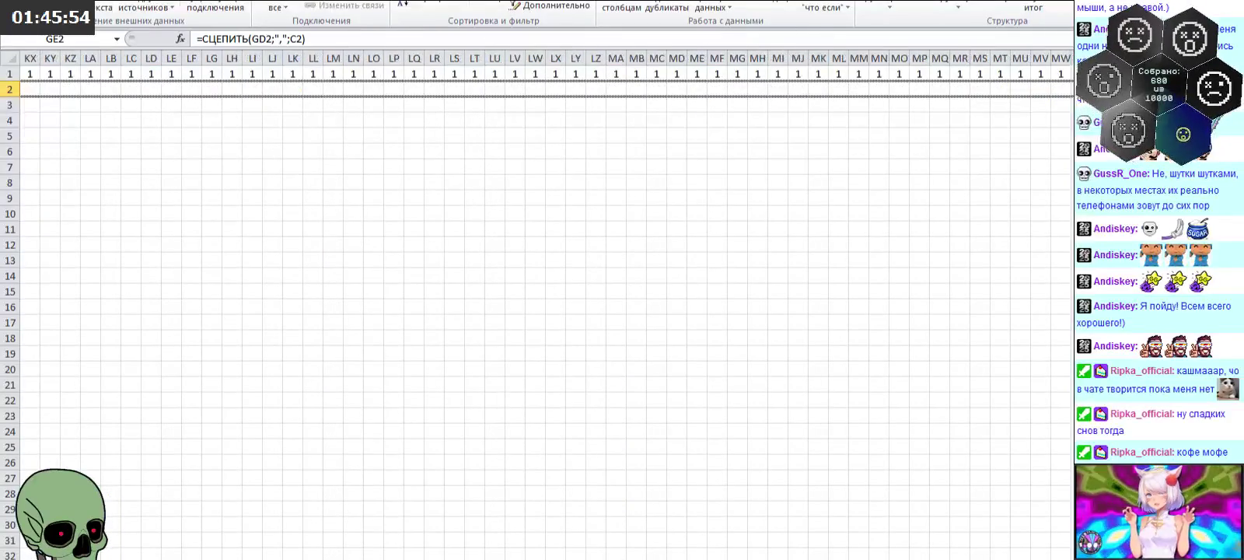
{"action": "left_click_drag", "start_coordinate": [1069, 92], "coordinate": [1069, 92]}
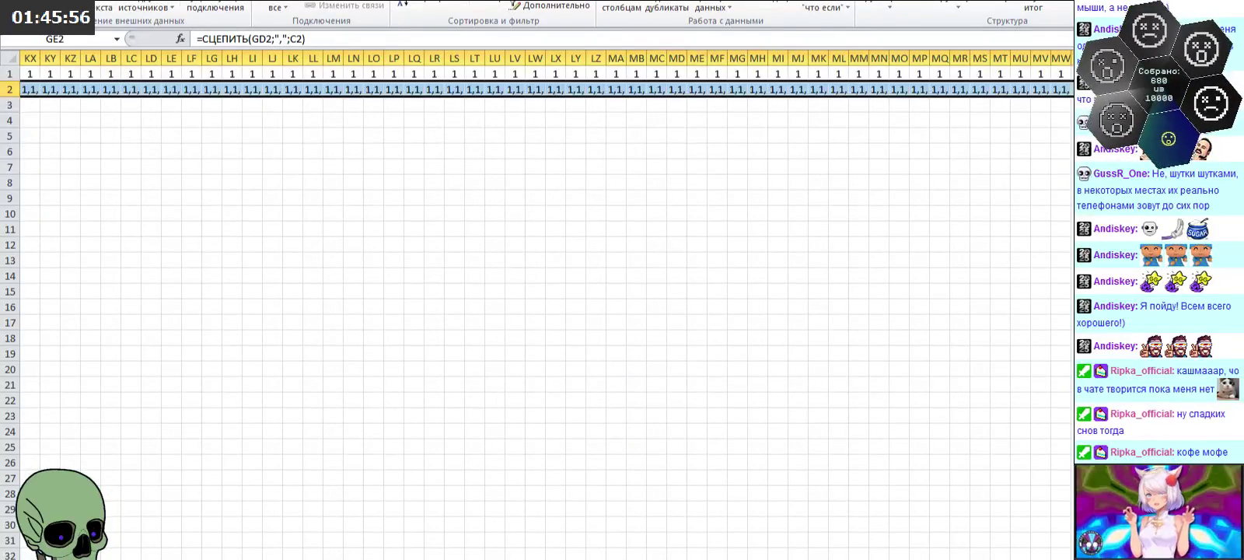
{"action": "key", "text": "ctrl+BackSpace"}
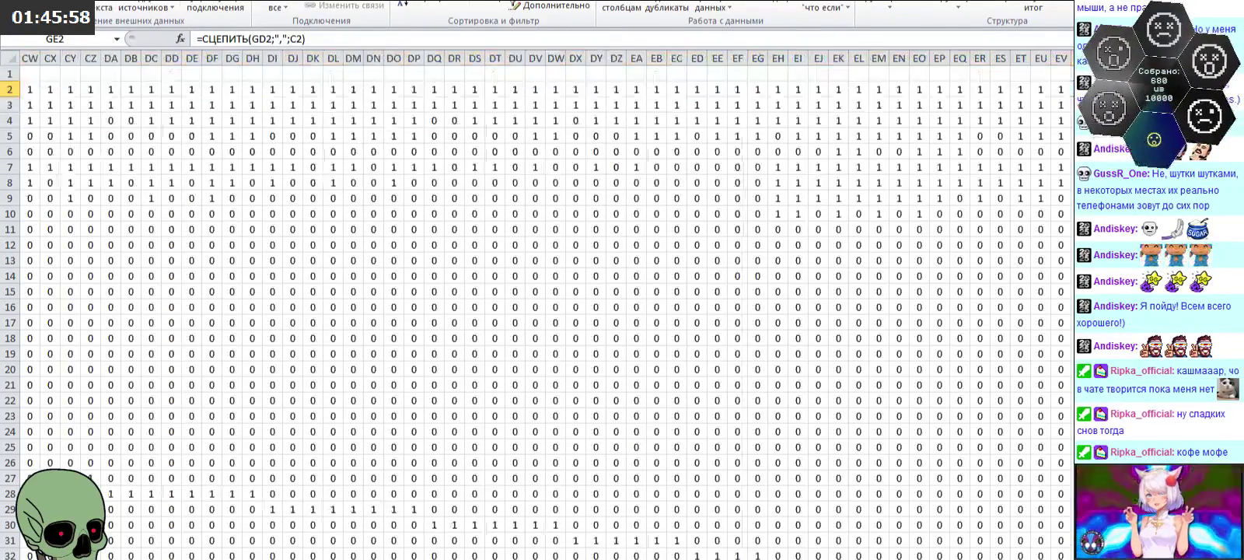
Step: Fill the GE2:NC2 joining formulas down to row 175
{"action": "scroll", "coordinate": [792, 375], "scroll_direction": "right", "scroll_amount": 5}
{"action": "scroll", "coordinate": [696, 299], "scroll_direction": "down", "scroll_amount": 13}
{"action": "scroll", "coordinate": [697, 303], "scroll_direction": "down", "scroll_amount": 12}
{"action": "scroll", "coordinate": [696, 320], "scroll_direction": "down", "scroll_amount": 10}
{"action": "scroll", "coordinate": [696, 320], "scroll_direction": "down", "scroll_amount": 8}
{"action": "scroll", "coordinate": [687, 321], "scroll_direction": "down", "scroll_amount": 10}
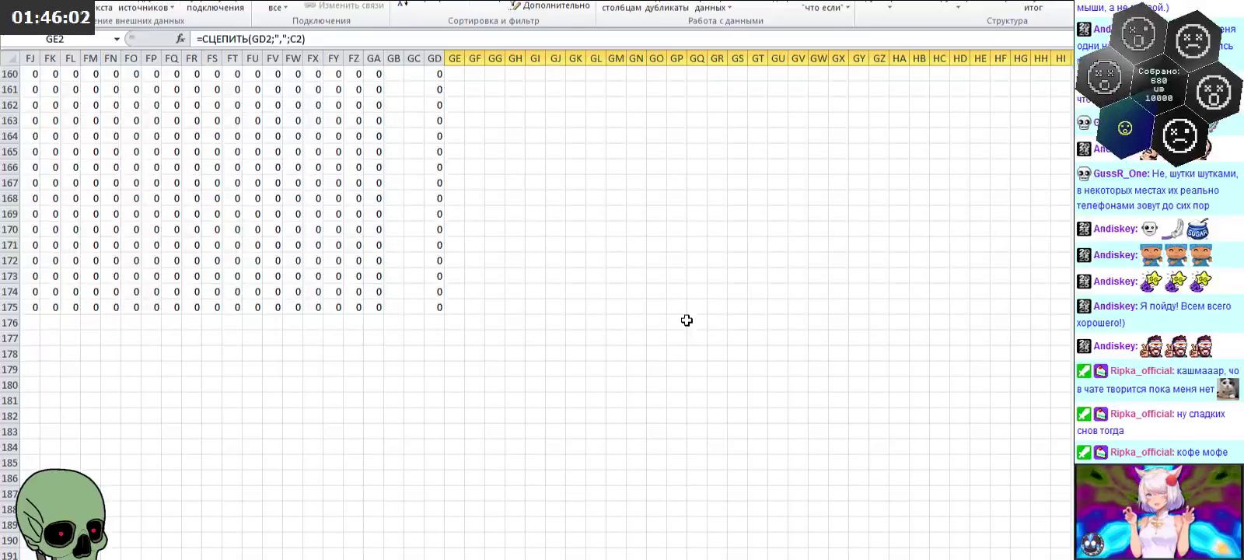
{"action": "scroll", "coordinate": [696, 321], "scroll_direction": "up", "scroll_amount": 20}
{"action": "scroll", "coordinate": [696, 321], "scroll_direction": "up", "scroll_amount": 20}
{"action": "scroll", "coordinate": [696, 320], "scroll_direction": "up", "scroll_amount": 4}
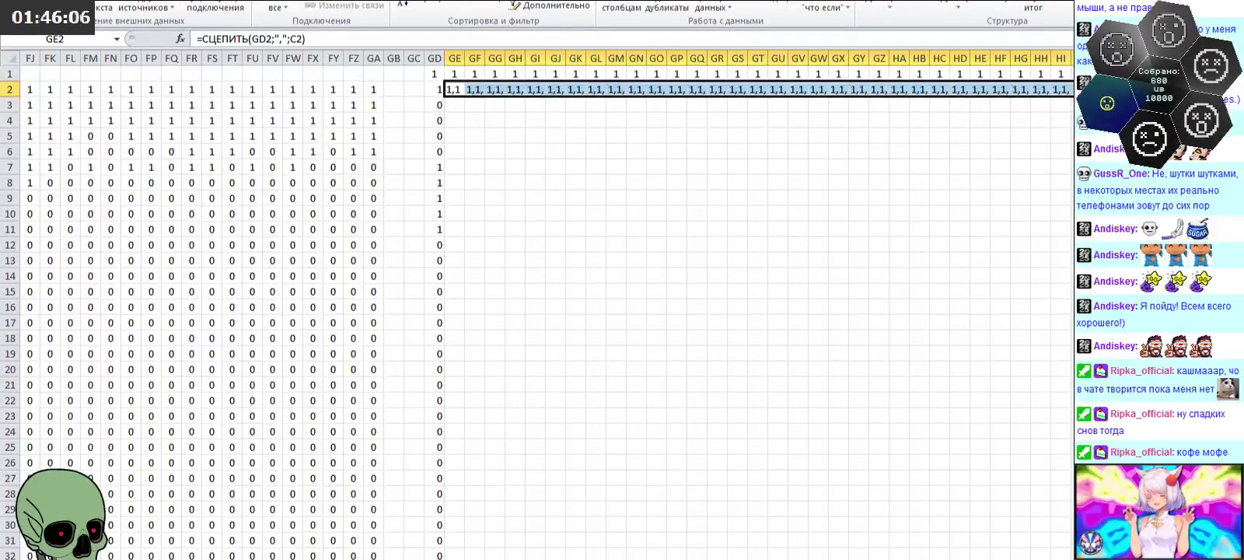
{"action": "scroll", "coordinate": [545, 311], "scroll_direction": "right", "scroll_amount": 15}
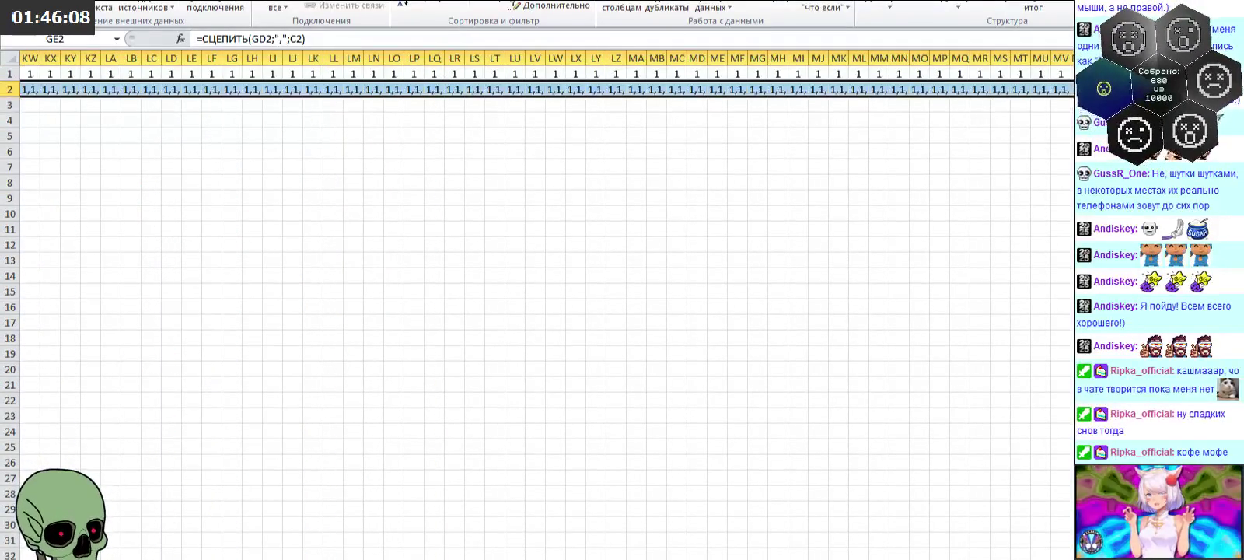
{"action": "scroll", "coordinate": [544, 311], "scroll_direction": "down", "scroll_amount": 2}
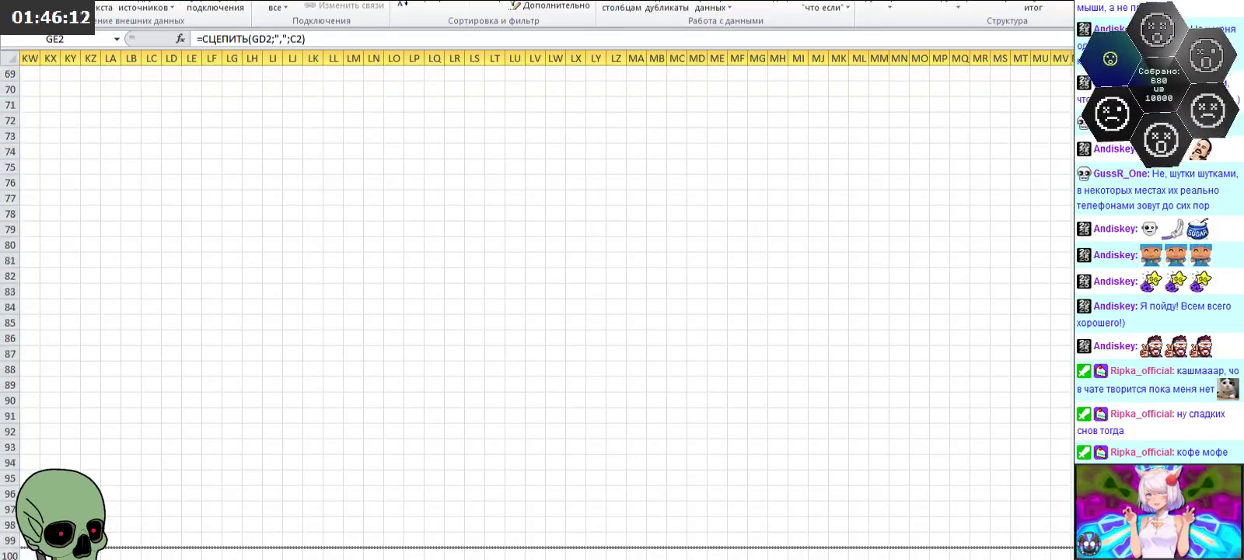
{"action": "scroll", "coordinate": [544, 311], "scroll_direction": "down", "scroll_amount": 2}
{"action": "scroll", "coordinate": [544, 311], "scroll_direction": "down", "scroll_amount": 8}
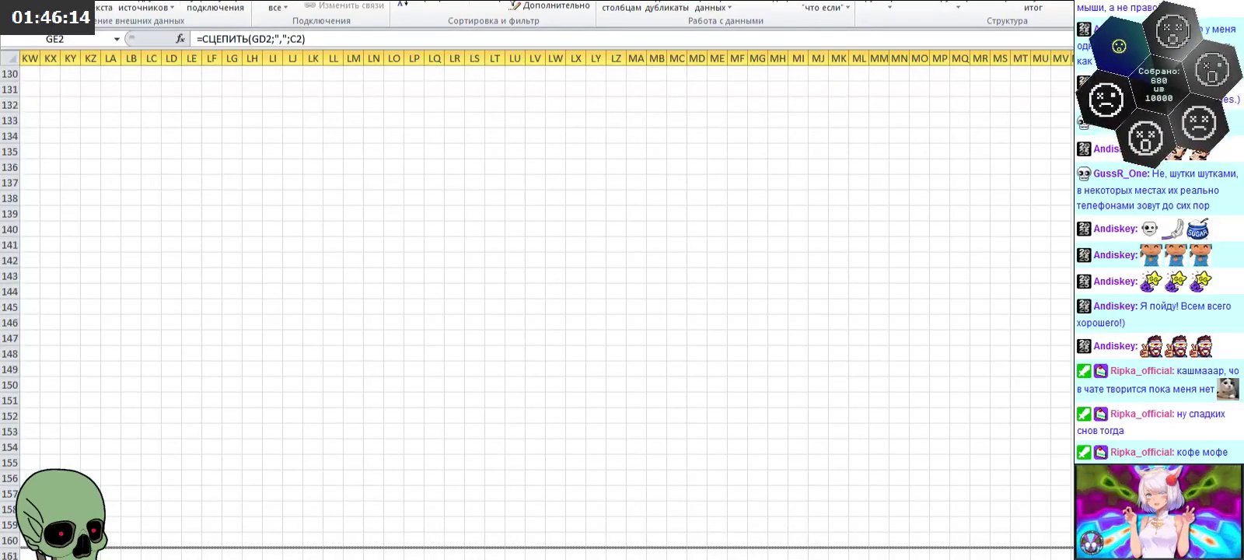
{"action": "scroll", "coordinate": [544, 311], "scroll_direction": "down", "scroll_amount": 1}
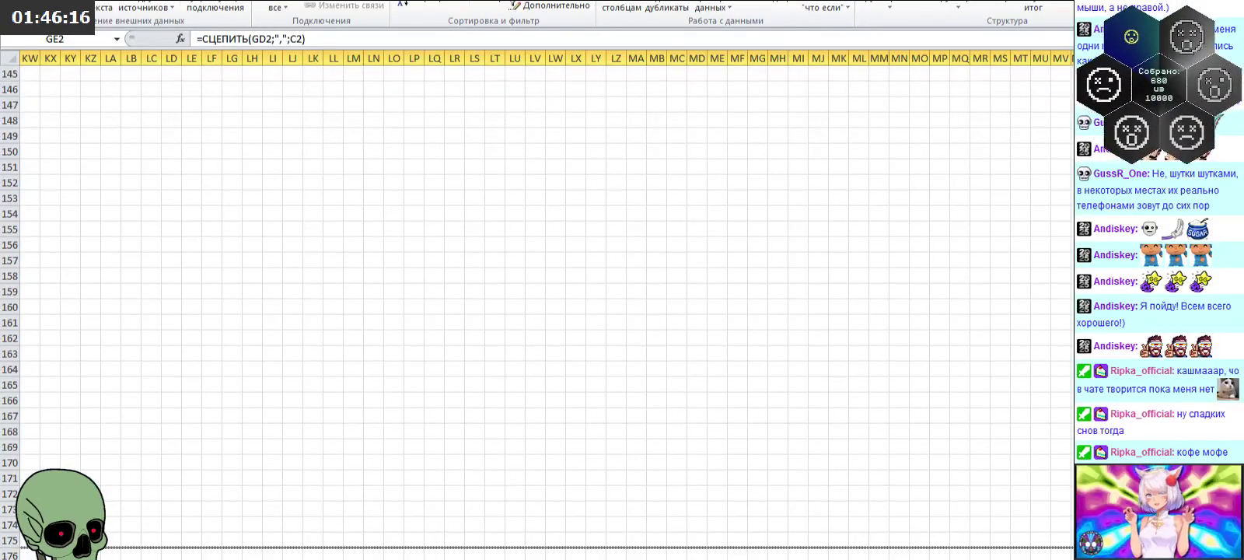
{"action": "key", "text": "ctrl+a"}
Step: Check row 2's complete comma-joined string in NC2
{"action": "scroll", "coordinate": [544, 311], "scroll_direction": "up", "scroll_amount": 9}
{"action": "scroll", "coordinate": [544, 311], "scroll_direction": "up", "scroll_amount": 9}
{"action": "scroll", "coordinate": [544, 311], "scroll_direction": "up", "scroll_amount": 9}
{"action": "scroll", "coordinate": [544, 311], "scroll_direction": "up", "scroll_amount": 9}
{"action": "scroll", "coordinate": [544, 311], "scroll_direction": "up", "scroll_amount": 12}
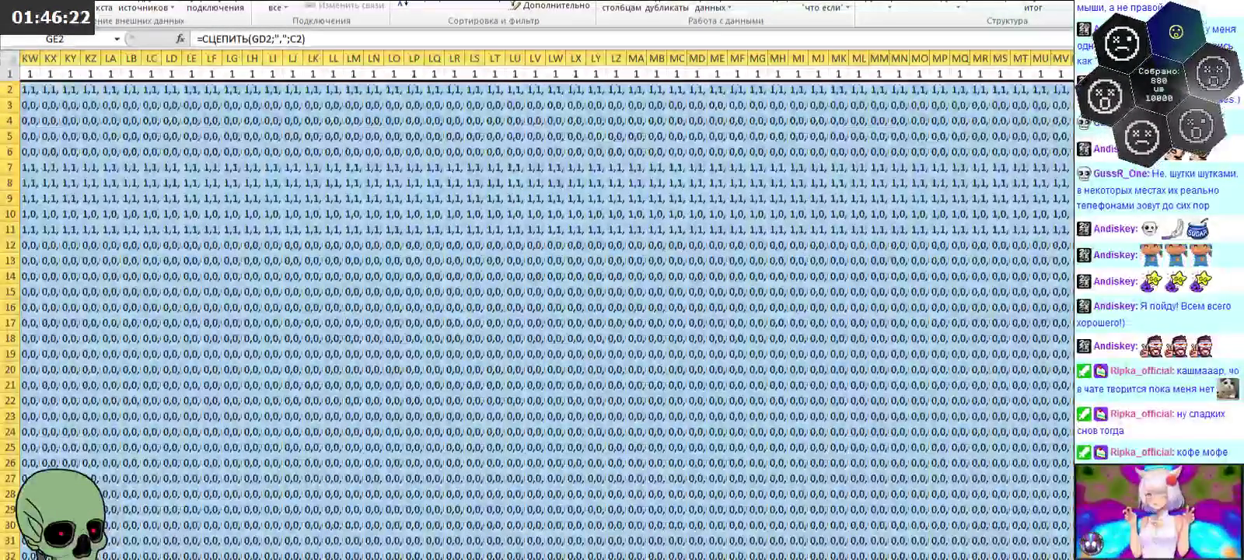
{"action": "left_click", "coordinate": [1202, 89]}
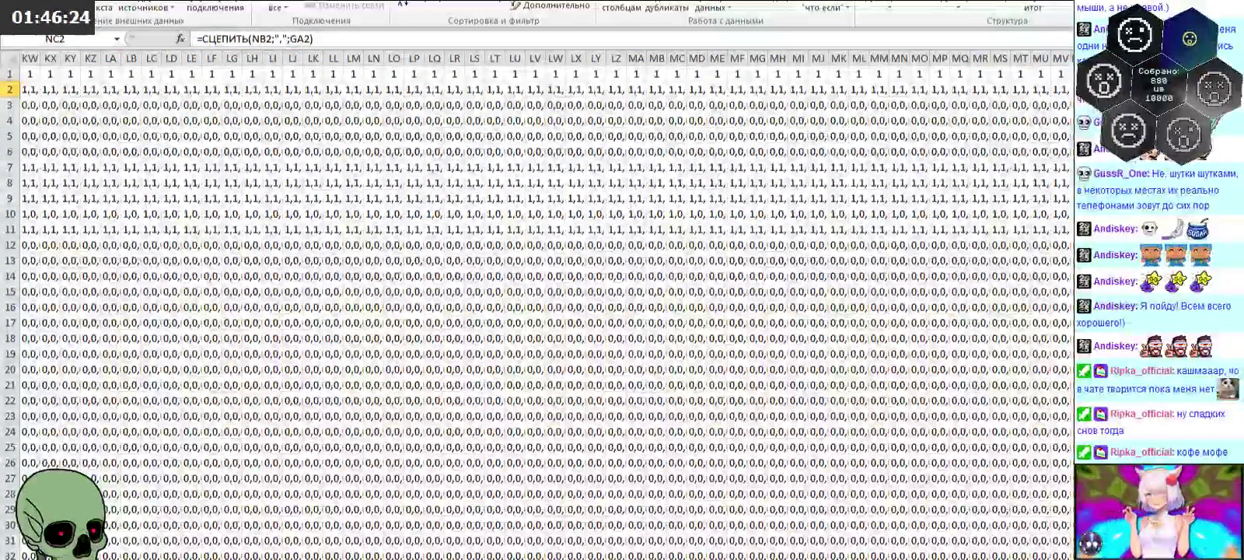
Step: Scroll down the results and switch to the empty worksheet
{"action": "scroll", "coordinate": [545, 311], "scroll_direction": "down", "scroll_amount": 20}
{"action": "scroll", "coordinate": [545, 311], "scroll_direction": "down", "scroll_amount": 15}
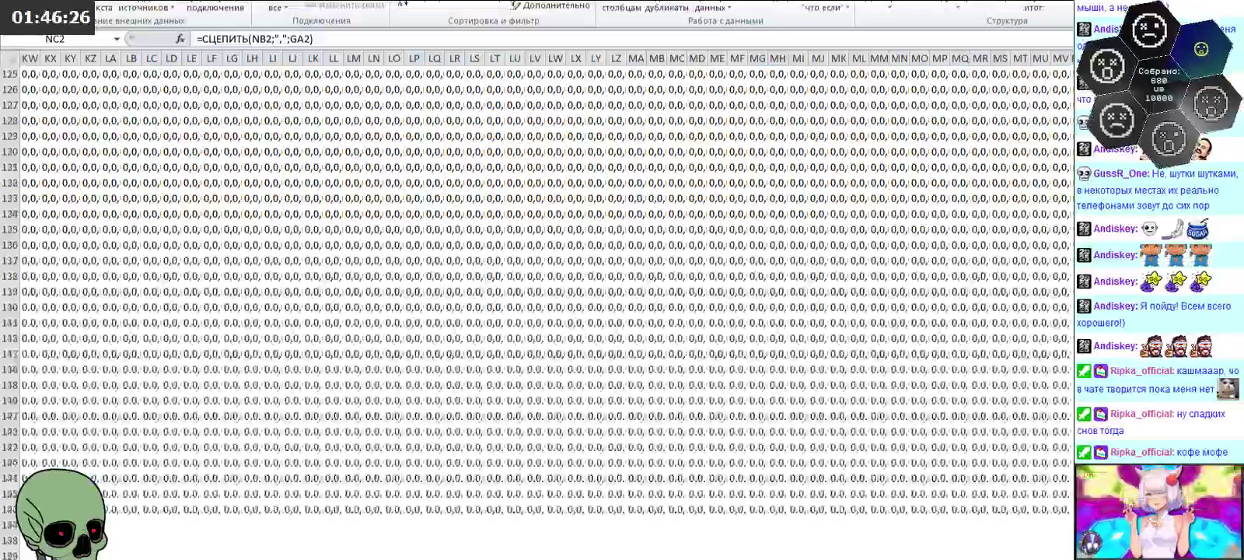
{"action": "scroll", "coordinate": [544, 311], "scroll_direction": "down", "scroll_amount": 1}
{"action": "scroll", "coordinate": [544, 311], "scroll_direction": "down", "scroll_amount": 1}
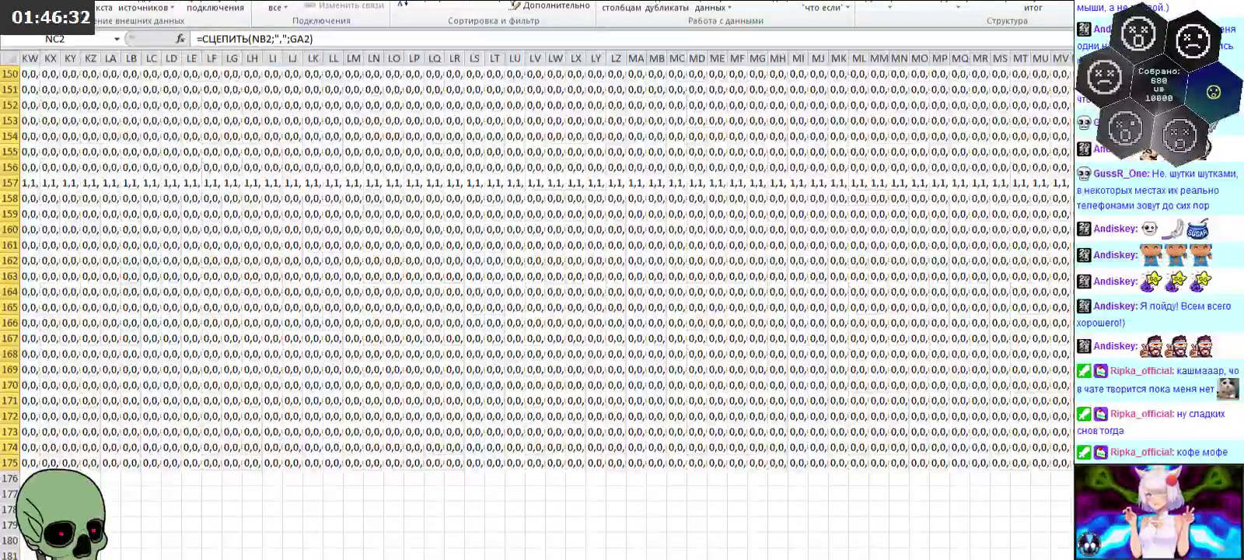
{"action": "key", "text": "ctrl+Page_Down"}
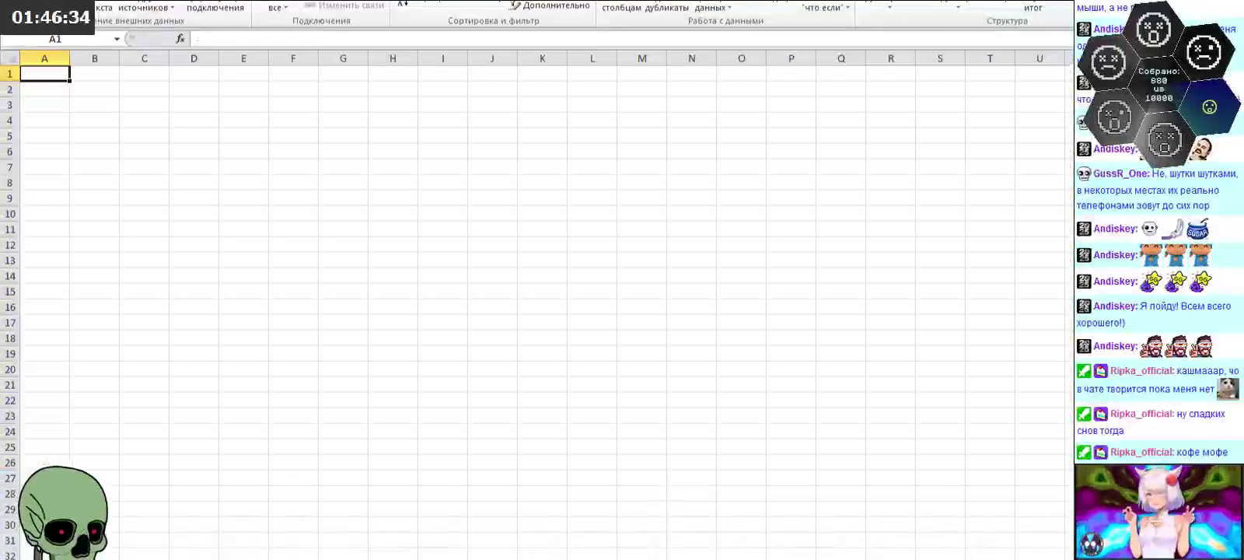
Step: Paste the comma-separated row strings down column R starting at R2
{"action": "right_click", "coordinate": [896, 93]}
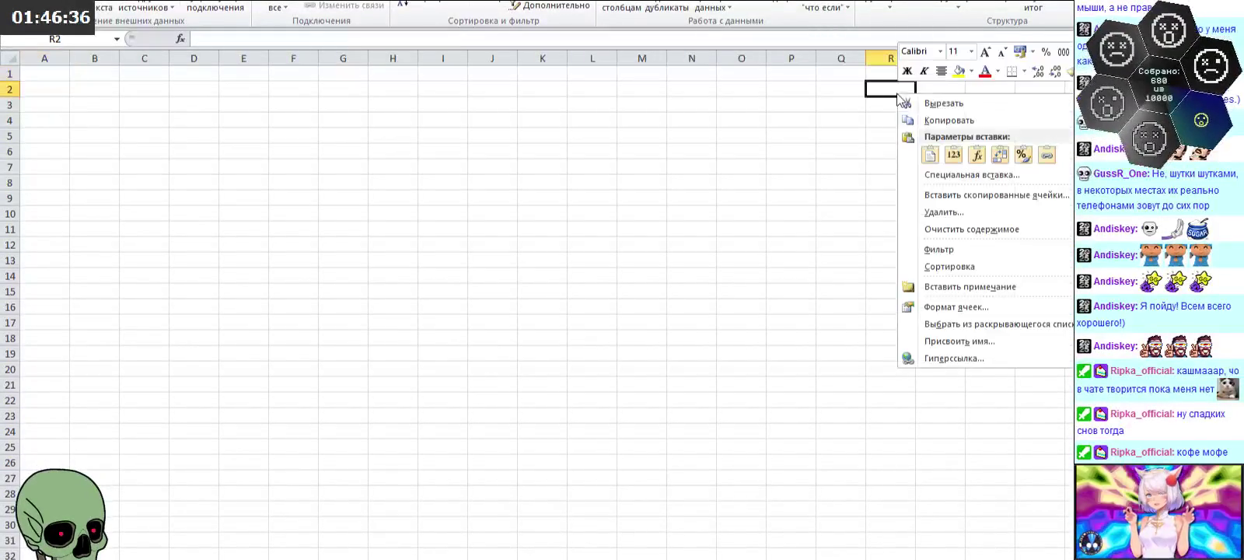
{"action": "left_click", "coordinate": [952, 155]}
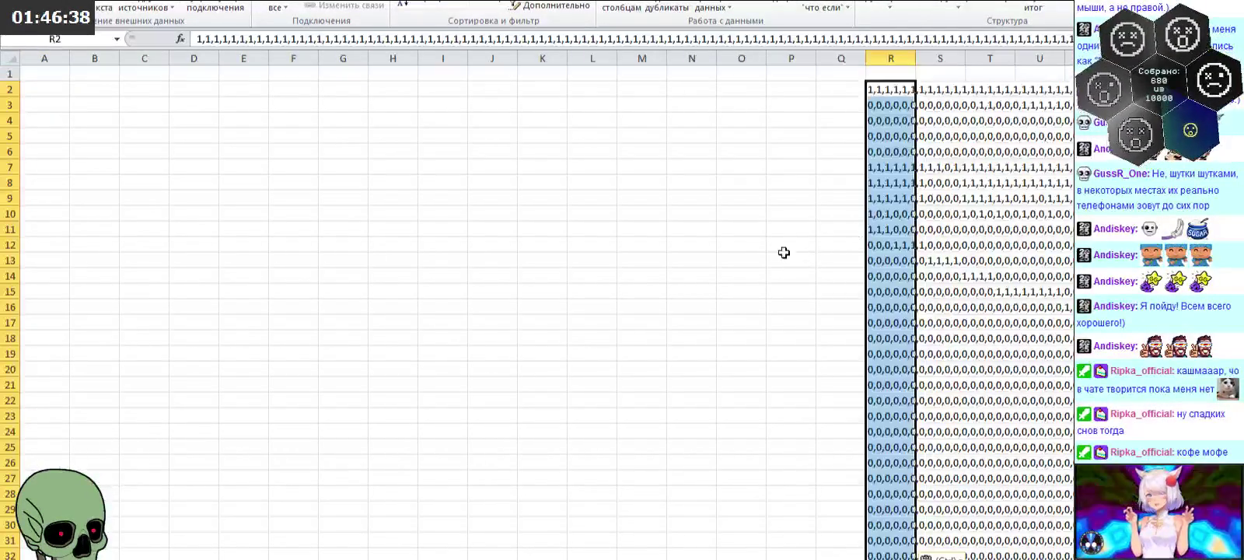
{"action": "left_click", "coordinate": [762, 249]}
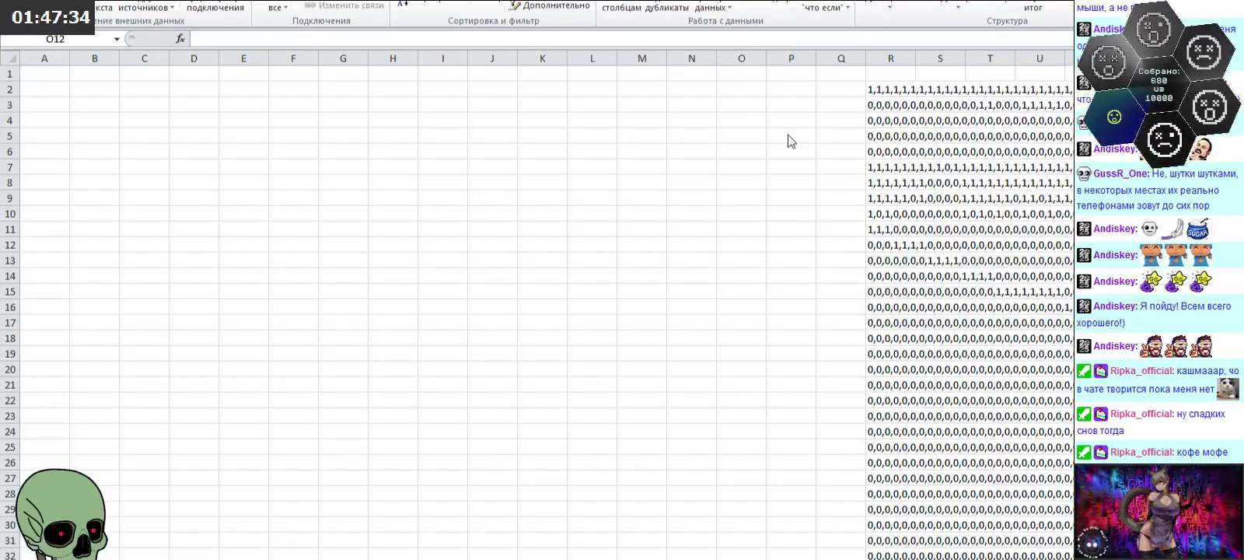
{"action": "left_click", "coordinate": [739, 92]}
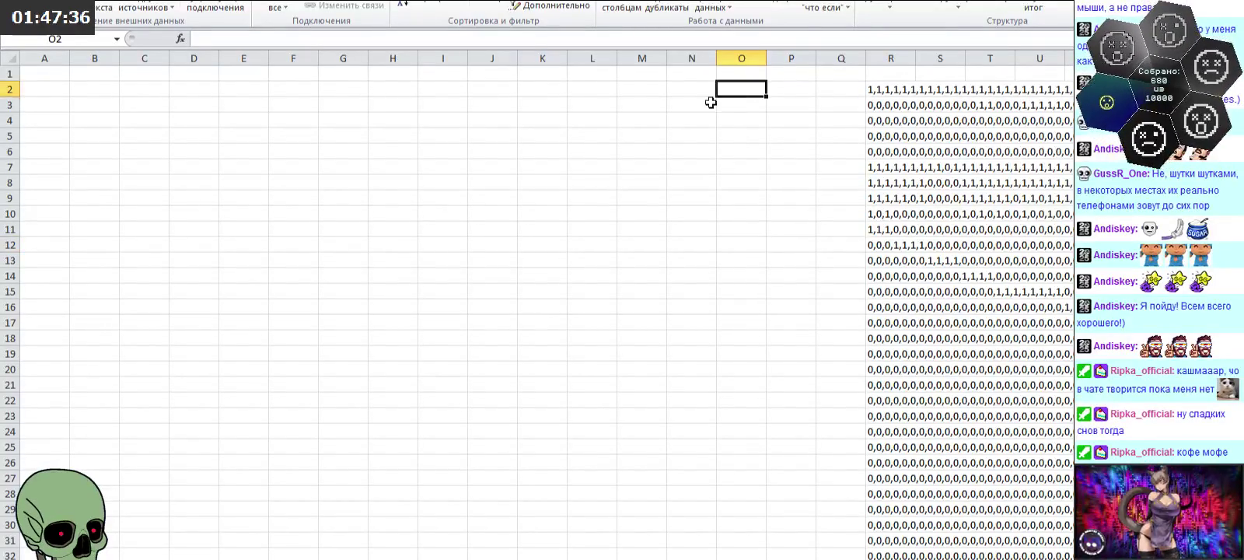
Step: Enter =СЦЕПИТЬ("{";R2;"},") in O2 by pasting the formula and pointing it at R
{"action": "left_click", "coordinate": [416, 39]}
{"action": "type", "text": "=СЦЕПИТЬ(\"{\";L2;\"},\")"}
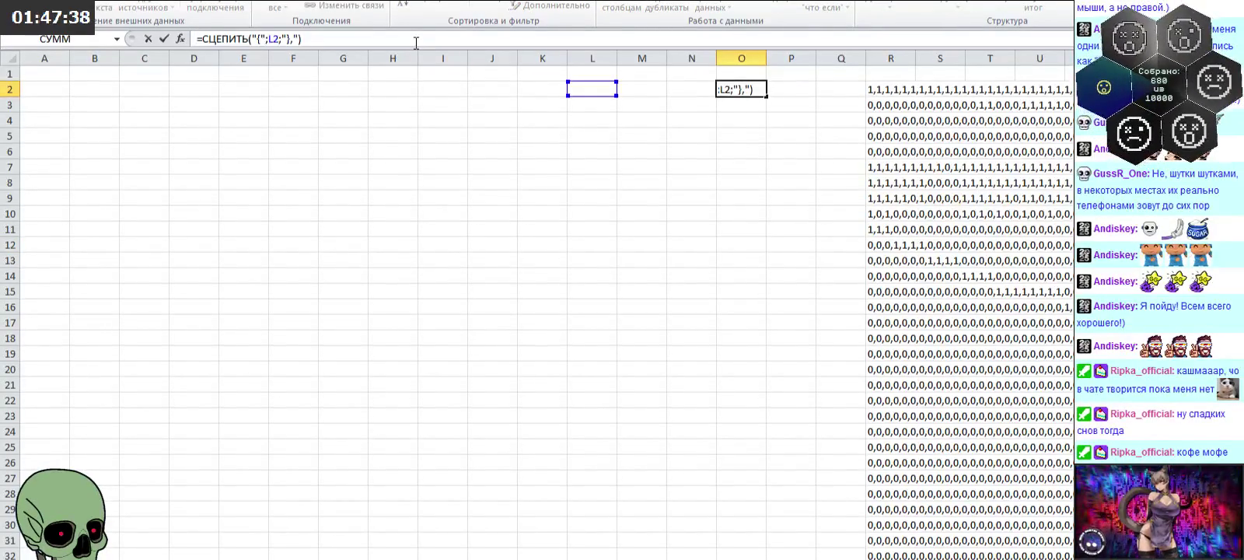
{"action": "left_click", "coordinate": [271, 39]}
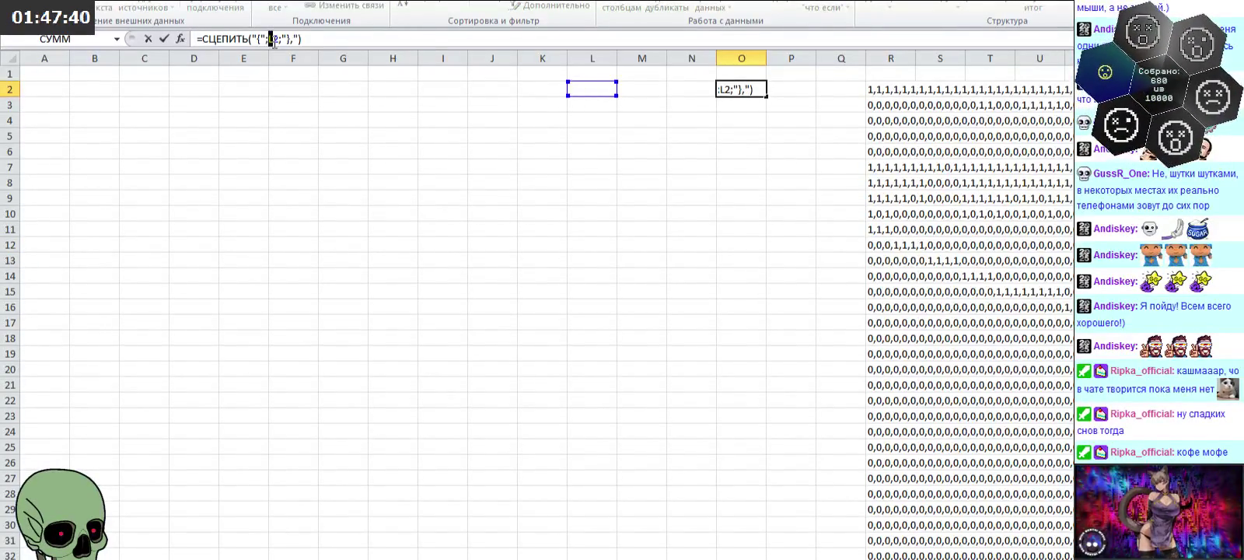
{"action": "type", "text": "R"}
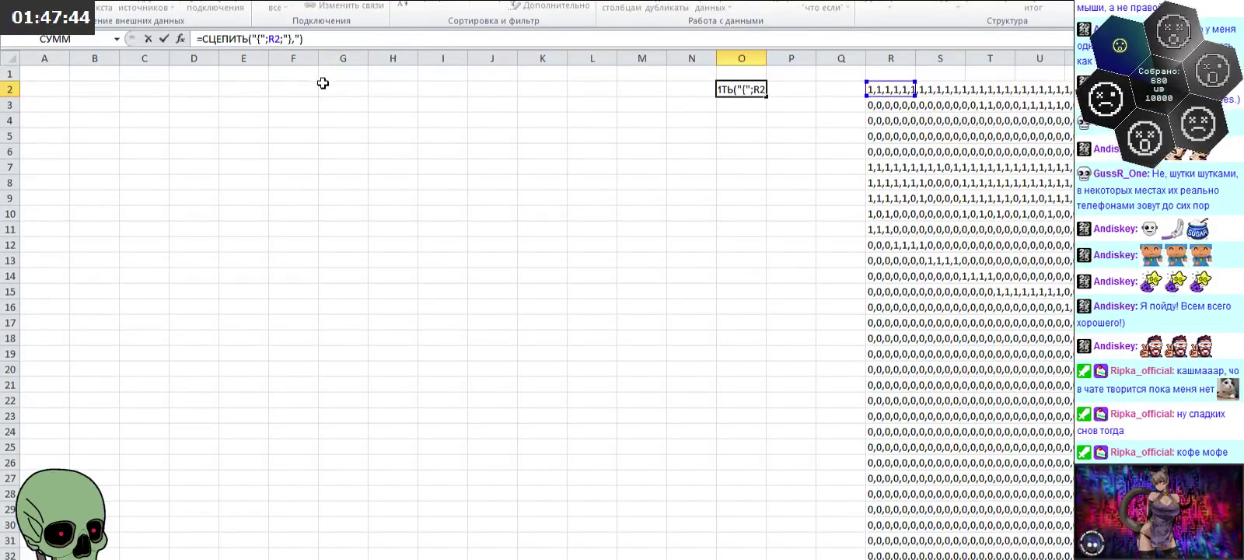
{"action": "key", "text": "Return"}
Step: Fill O2's brace-wrapping formula down column O to row 175
{"action": "left_click", "coordinate": [722, 89]}
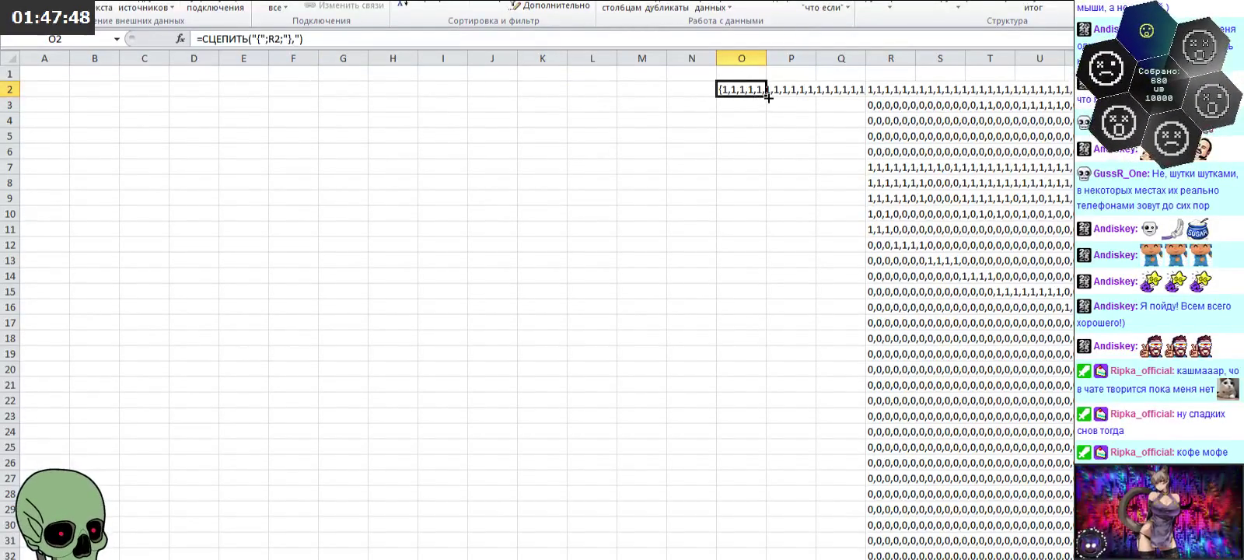
{"action": "mouse_move", "coordinate": [766, 96]}
{"action": "left_mouse_down"}
{"action": "mouse_move", "coordinate": [766, 548]}
{"action": "mouse_move", "coordinate": [749, 547]}
{"action": "left_mouse_up"}
{"action": "scroll", "coordinate": [650, 372], "scroll_direction": "up", "scroll_amount": 10}
{"action": "scroll", "coordinate": [653, 358], "scroll_direction": "up", "scroll_amount": 8}
{"action": "scroll", "coordinate": [676, 303], "scroll_direction": "up", "scroll_amount": 9}
{"action": "scroll", "coordinate": [682, 286], "scroll_direction": "up", "scroll_amount": 9}
{"action": "scroll", "coordinate": [682, 287], "scroll_direction": "up", "scroll_amount": 4}
{"action": "scroll", "coordinate": [682, 286], "scroll_direction": "up", "scroll_amount": 7}
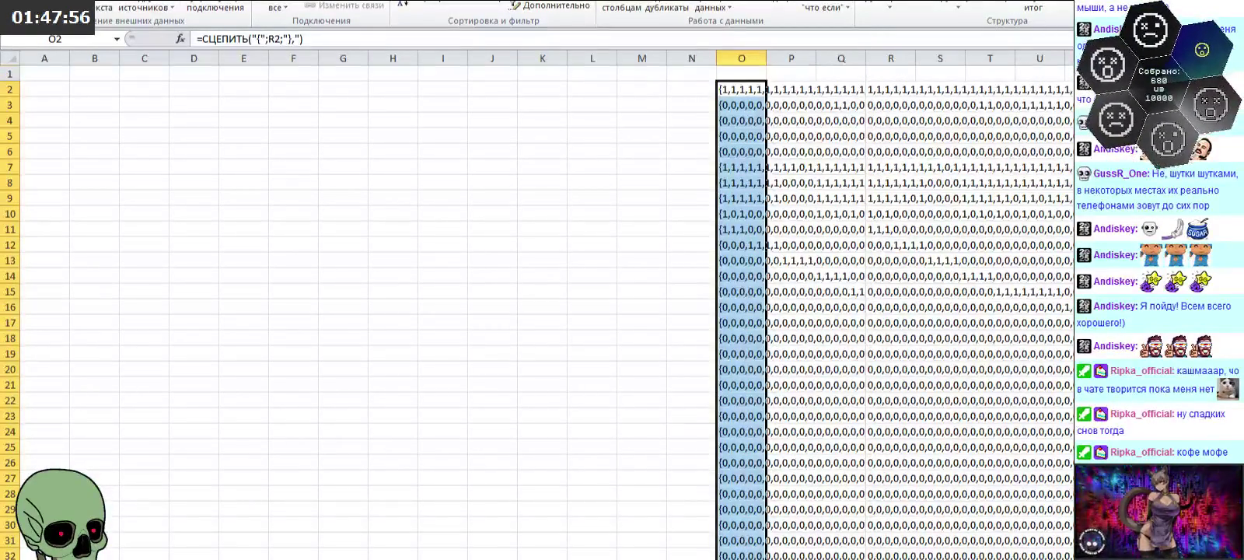
{"action": "key", "text": "alt+Tab"}
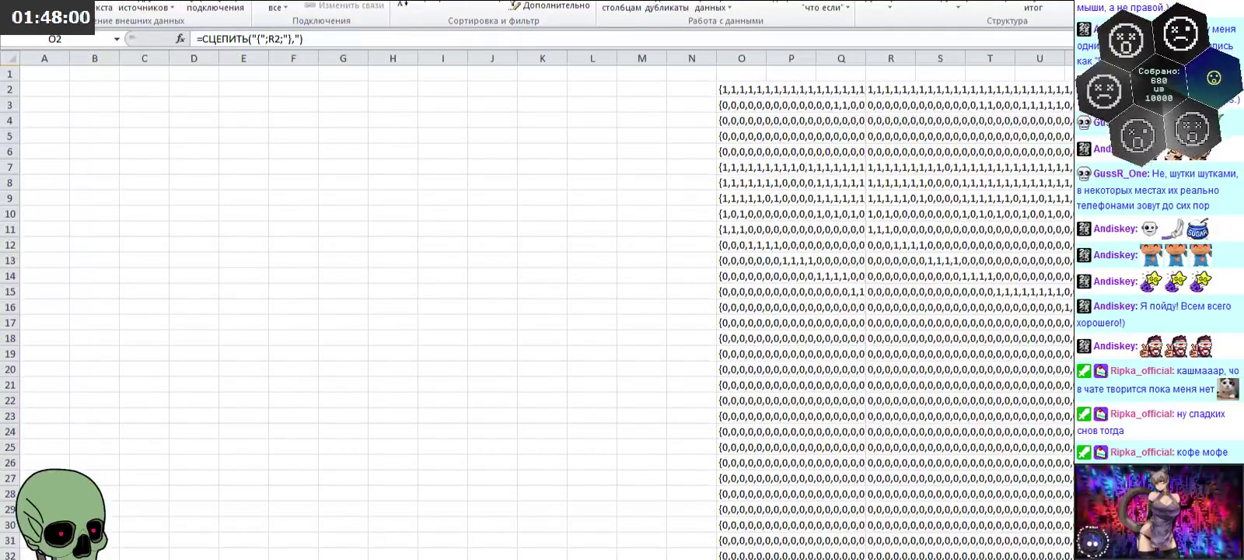
{"action": "key", "text": "ctrl+shift+Down"}
Step: Fill column P from P2 down to row 175 so column O's text stops spilling over
{"action": "left_click", "coordinate": [776, 91]}
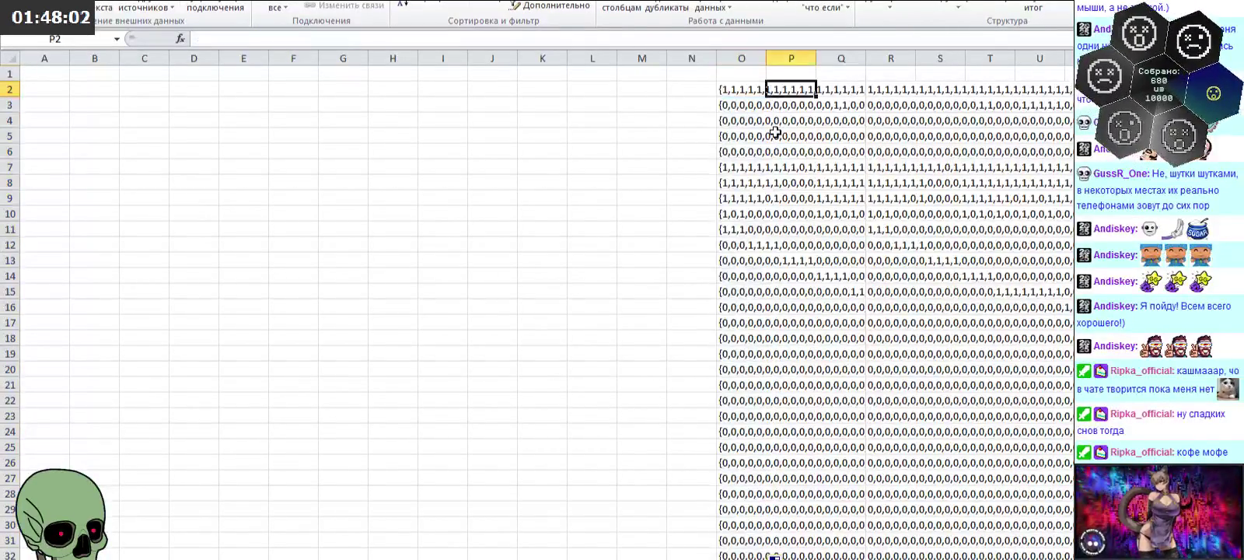
{"action": "key", "text": "Return"}
{"action": "key", "text": "Return"}
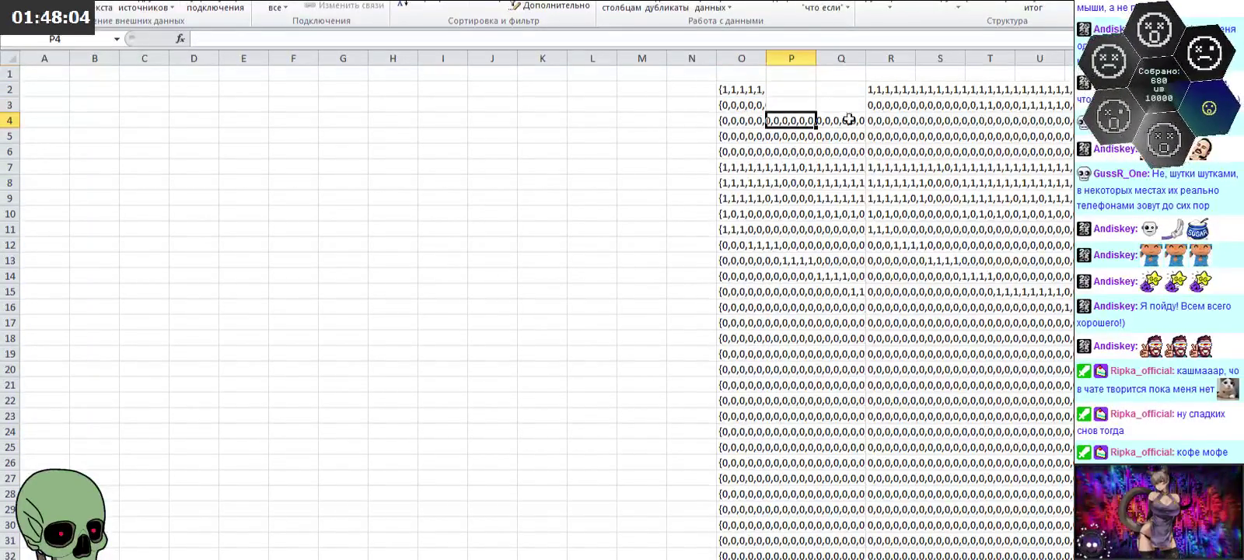
{"action": "left_click", "coordinate": [830, 87]}
{"action": "mouse_move", "coordinate": [792, 93]}
{"action": "left_mouse_down"}
{"action": "mouse_move", "coordinate": [822, 486]}
{"action": "mouse_move", "coordinate": [809, 544]}
{"action": "left_mouse_up"}
{"action": "left_click", "coordinate": [677, 348]}
{"action": "scroll", "coordinate": [547, 283], "scroll_direction": "up", "scroll_amount": 11}
{"action": "scroll", "coordinate": [552, 274], "scroll_direction": "up", "scroll_amount": 10}
{"action": "scroll", "coordinate": [589, 253], "scroll_direction": "up", "scroll_amount": 8}
{"action": "scroll", "coordinate": [590, 240], "scroll_direction": "up", "scroll_amount": 7}
{"action": "scroll", "coordinate": [591, 240], "scroll_direction": "up", "scroll_amount": 8}
{"action": "scroll", "coordinate": [591, 240], "scroll_direction": "up", "scroll_amount": 4}
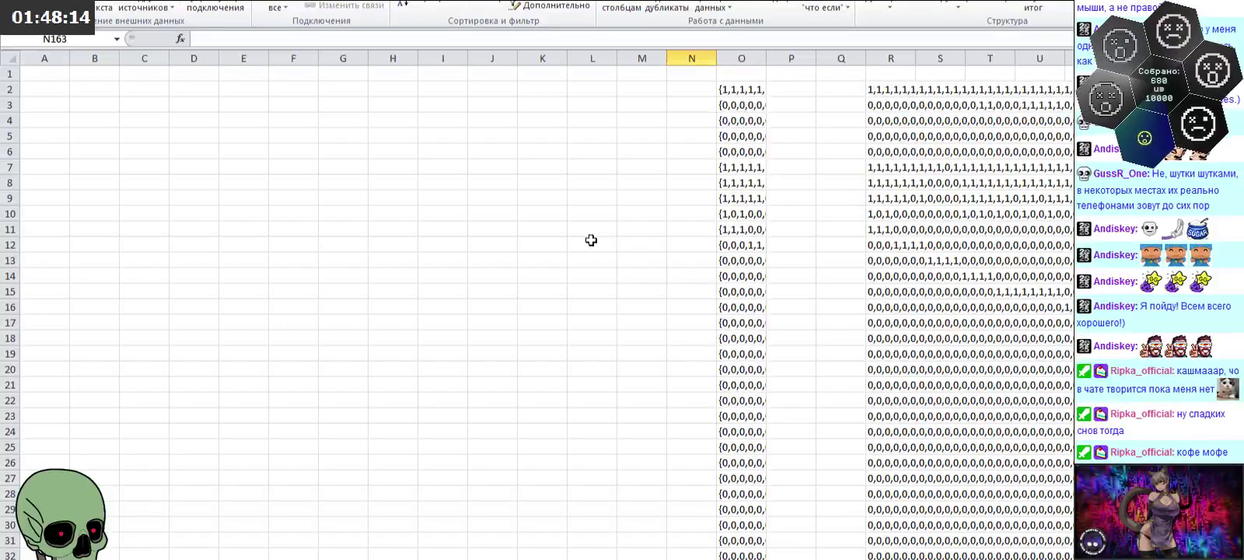
Step: Copy B4:C177 of the pixel-area table and return to the row-string sheet
{"action": "key", "text": "ctrl+z"}
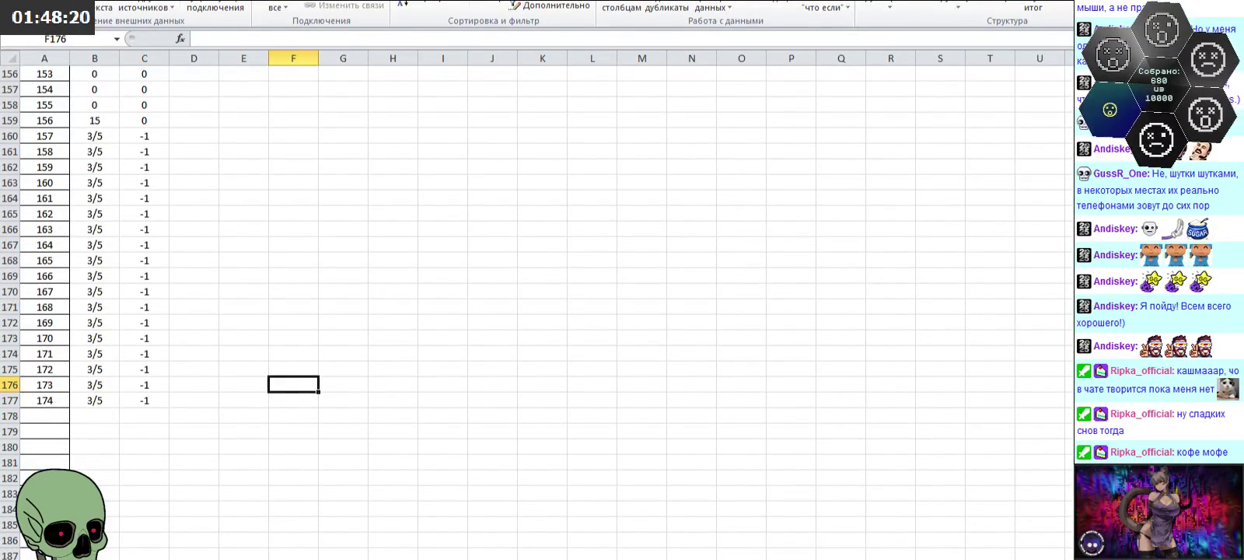
{"action": "key", "text": "alt+Tab"}
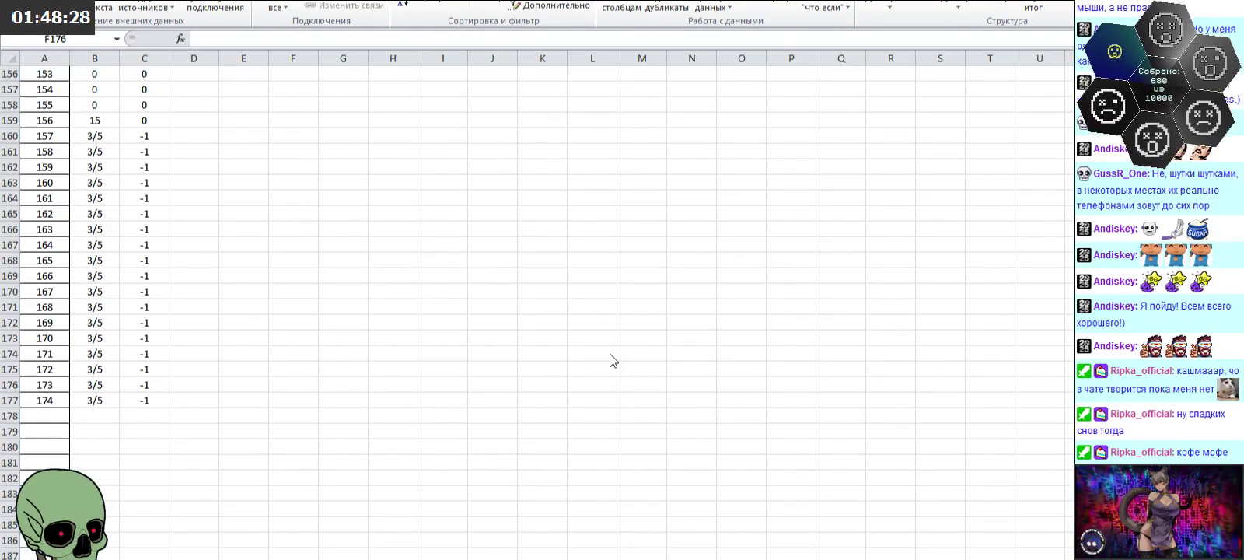
{"action": "left_click", "coordinate": [284, 381]}
{"action": "mouse_move", "coordinate": [93, 398]}
{"action": "left_mouse_down"}
{"action": "mouse_move", "coordinate": [192, 25]}
{"action": "mouse_move", "coordinate": [179, 6]}
{"action": "mouse_move", "coordinate": [145, 78]}
{"action": "left_mouse_up"}
{"action": "key", "text": "ctrl+c"}
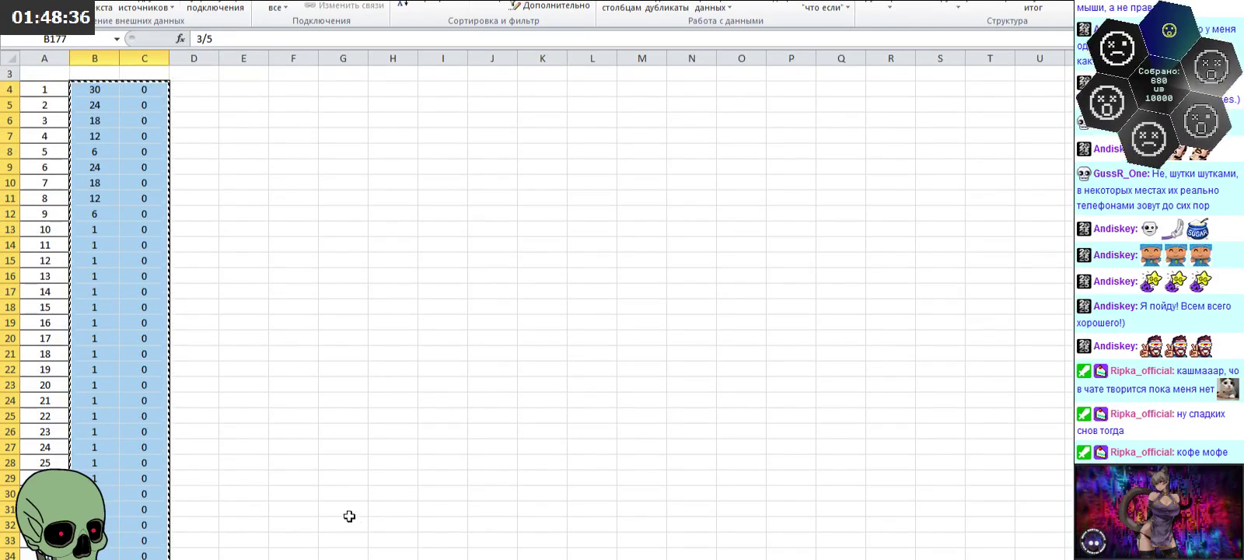
{"action": "key", "text": "ctrl+Page_Down"}
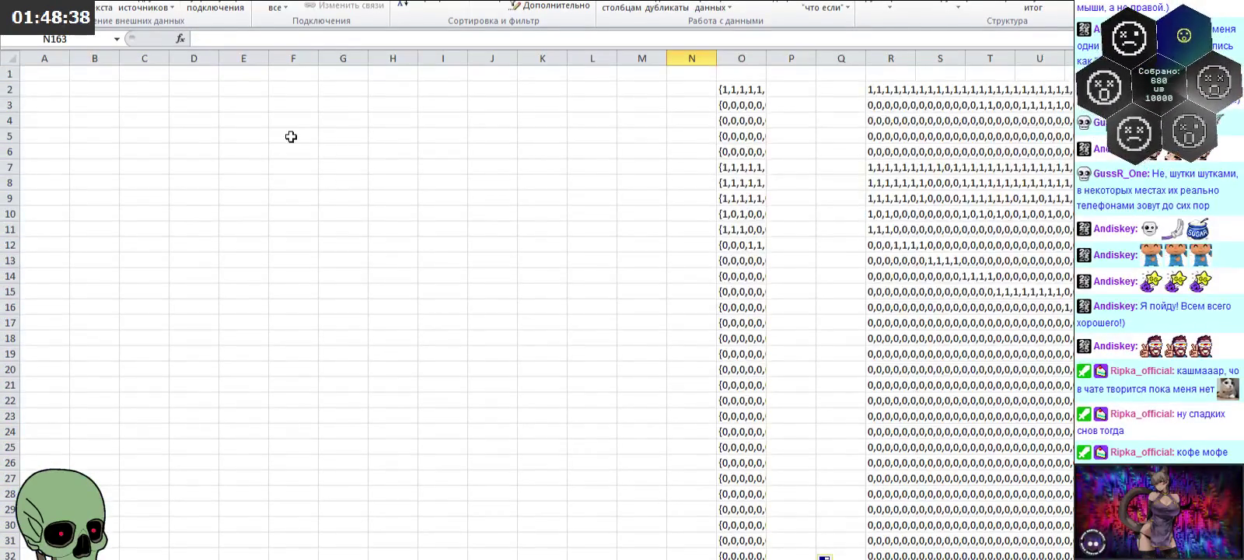
Step: Paste the copied table columns into H–I starting at H2
{"action": "left_click", "coordinate": [398, 92]}
{"action": "key", "text": "ctrl+v"}
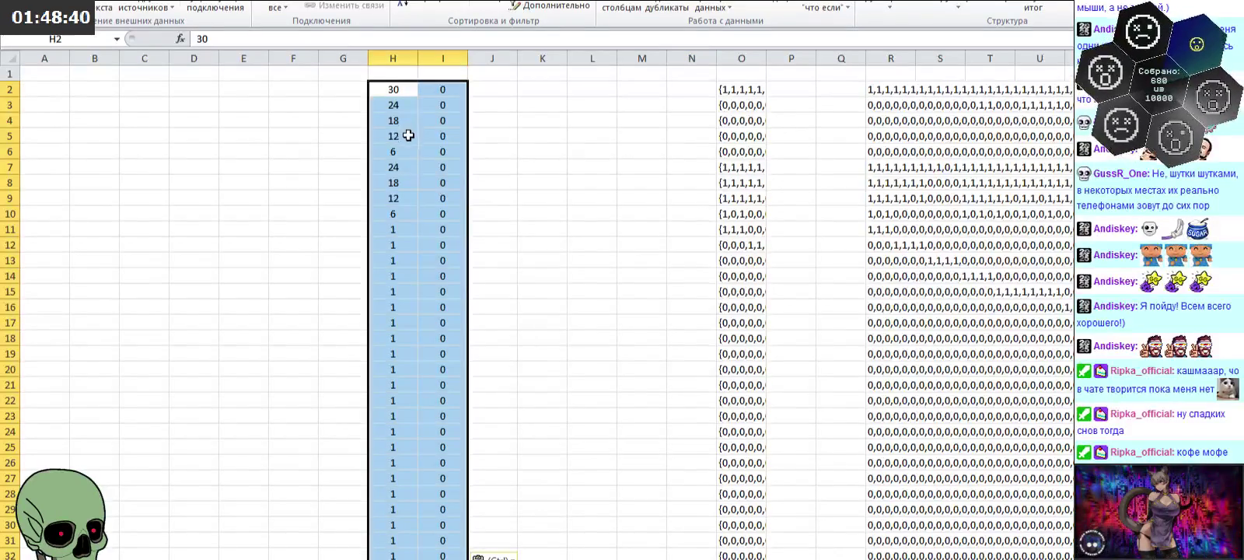
{"action": "left_click", "coordinate": [522, 93]}
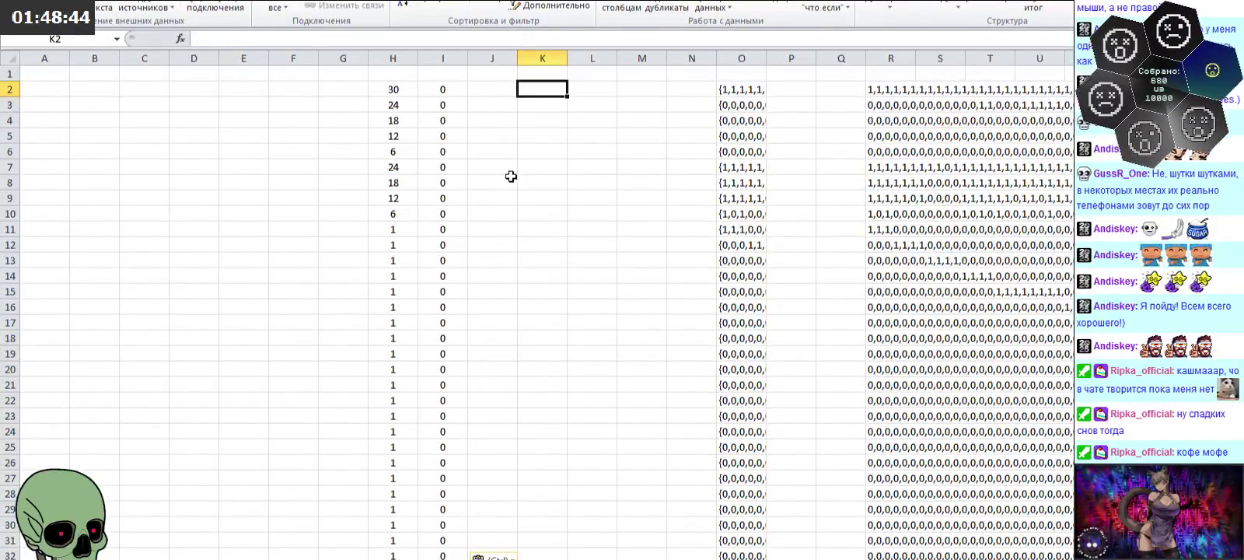
Step: Begin K2's formula as =СЦЕПИТЬ("{"; and dismiss the formula error
{"action": "type", "text": "="}
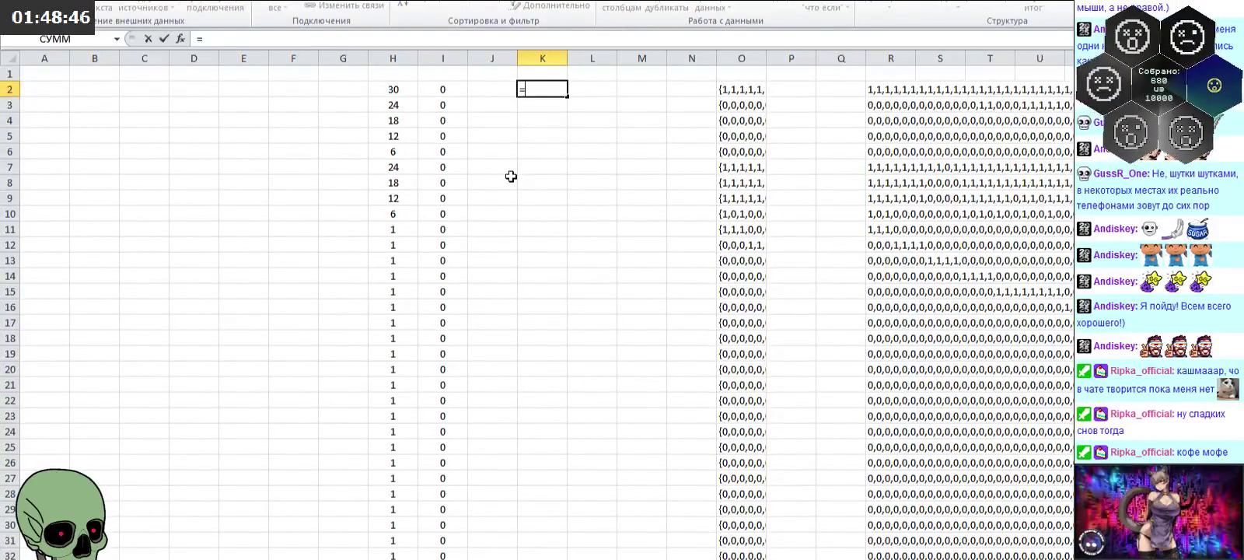
{"action": "type", "text": "сц"}
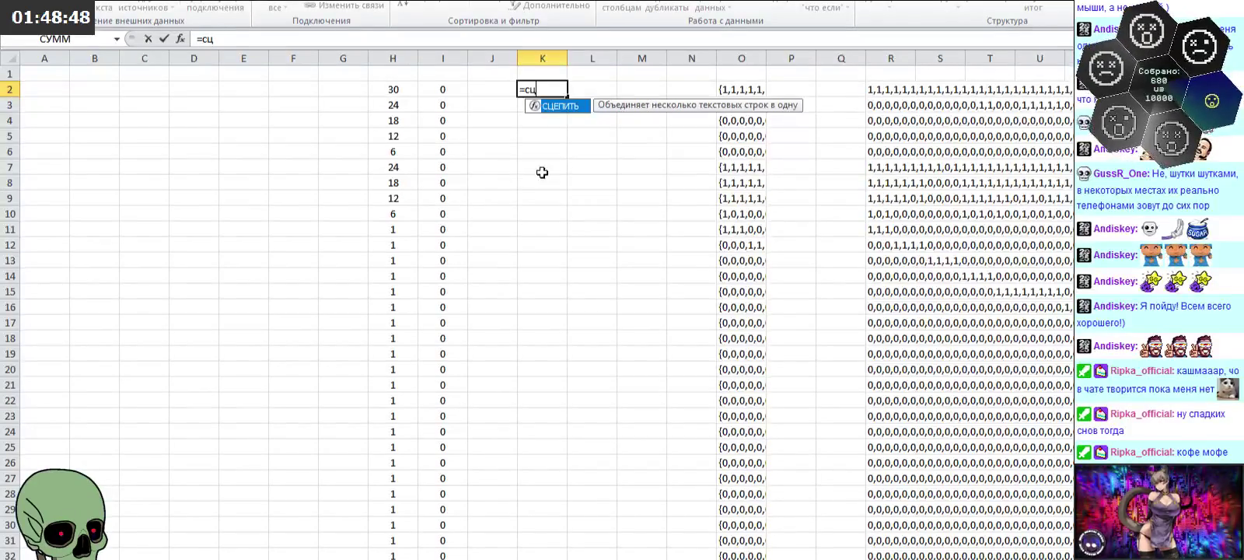
{"action": "double_click", "coordinate": [568, 115]}
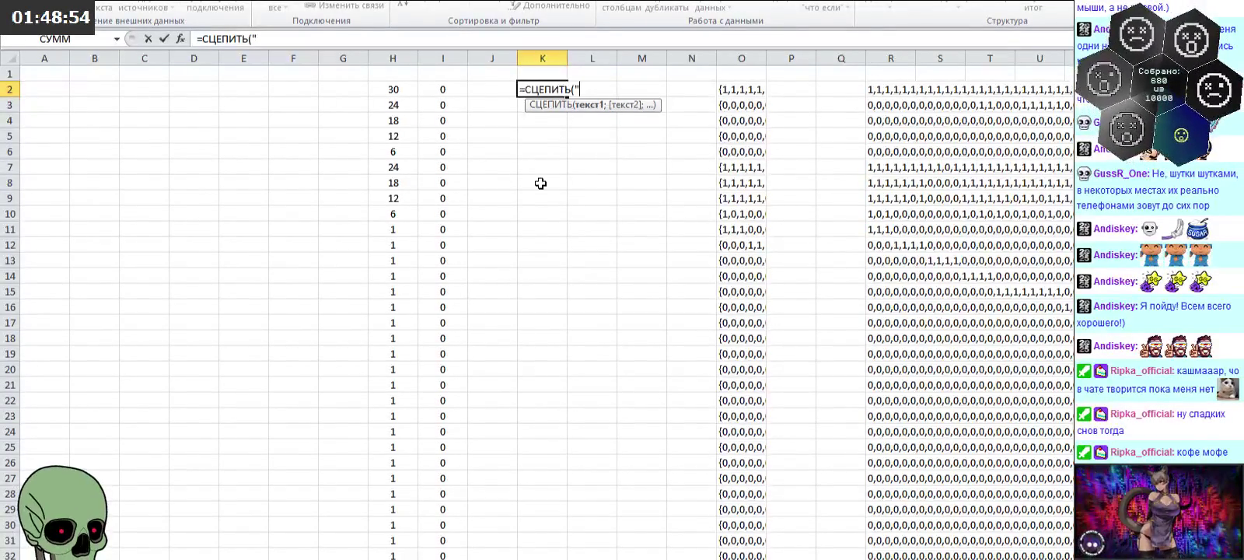
{"action": "type", "text": "\""}
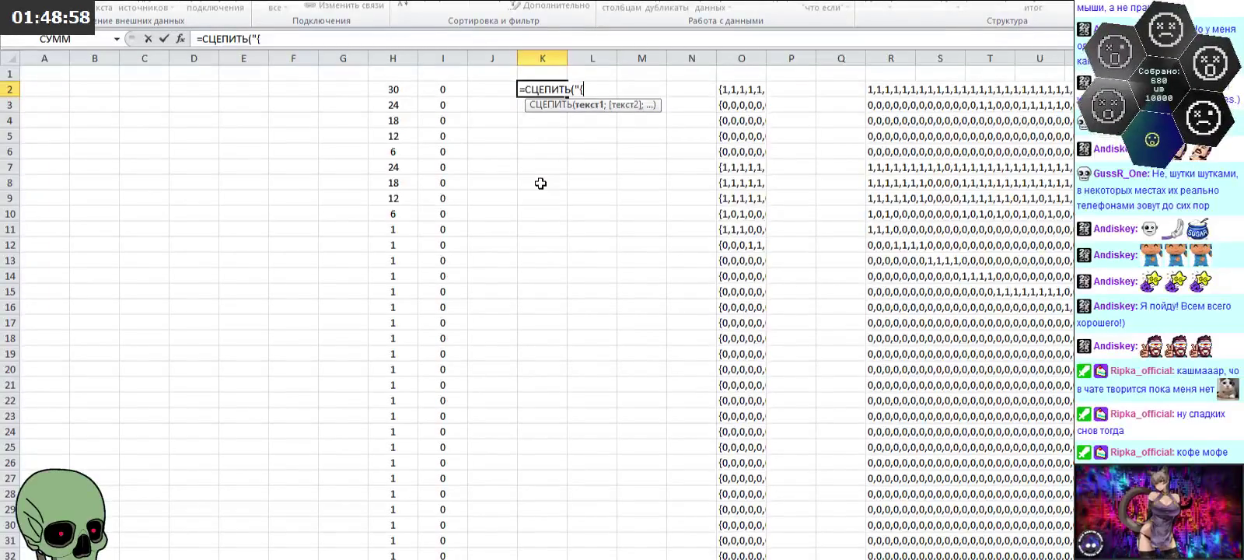
{"action": "key", "text": "Return"}
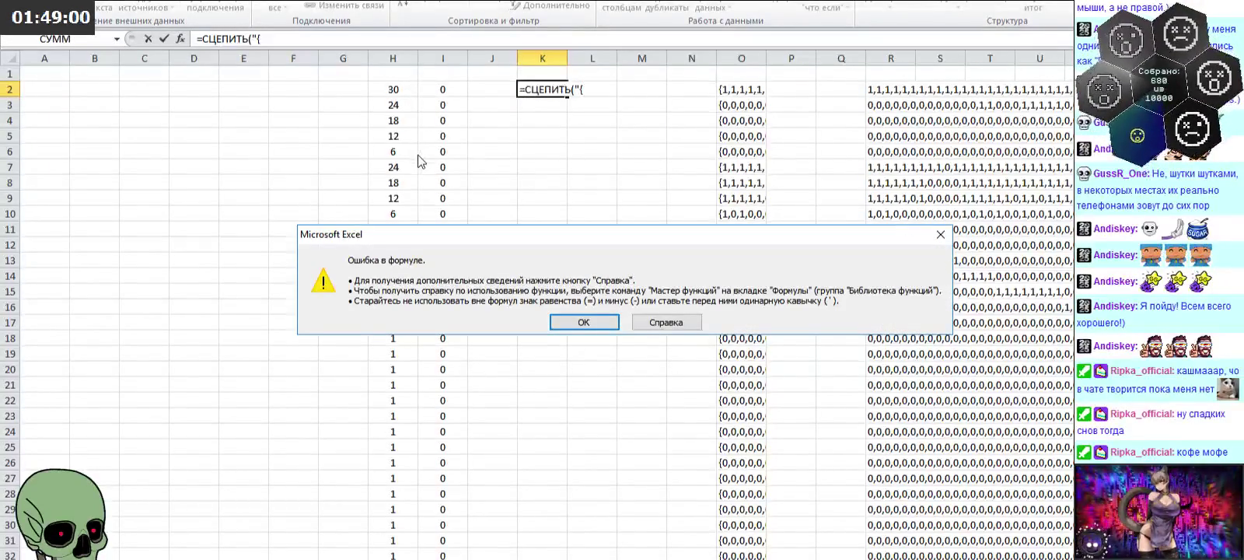
{"action": "left_click", "coordinate": [597, 326]}
{"action": "left_click", "coordinate": [566, 87]}
{"action": "type", "text": "\""}
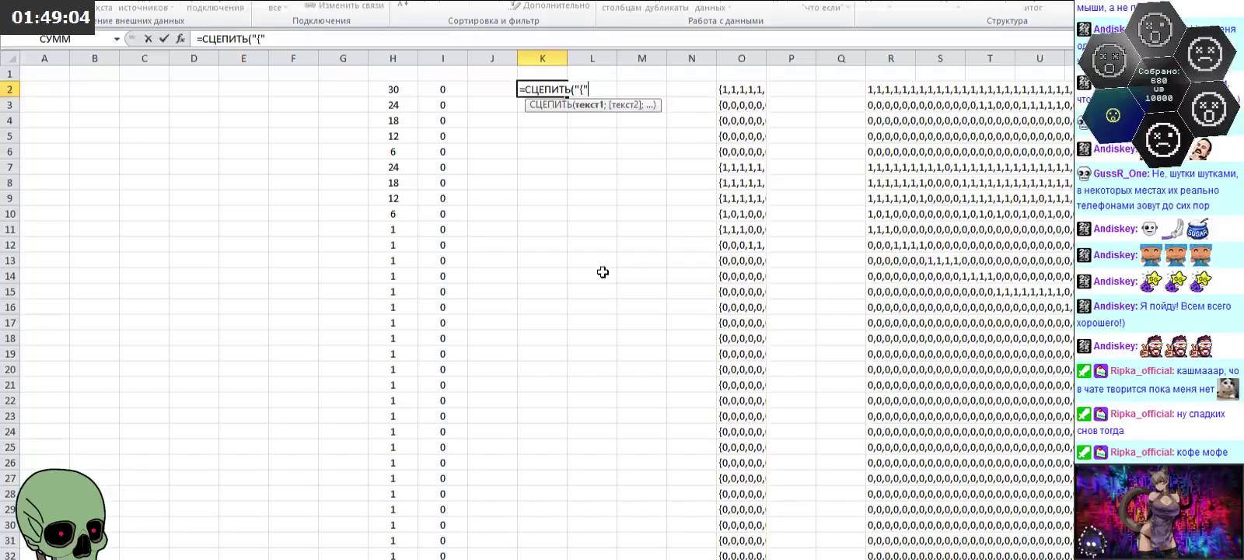
Step: Complete K2 as =СЦЕПИТЬ("{";H2;",";I2;"},") to produce pairs like {30,0},
{"action": "type", "text": ";"}
{"action": "left_click", "coordinate": [393, 89]}
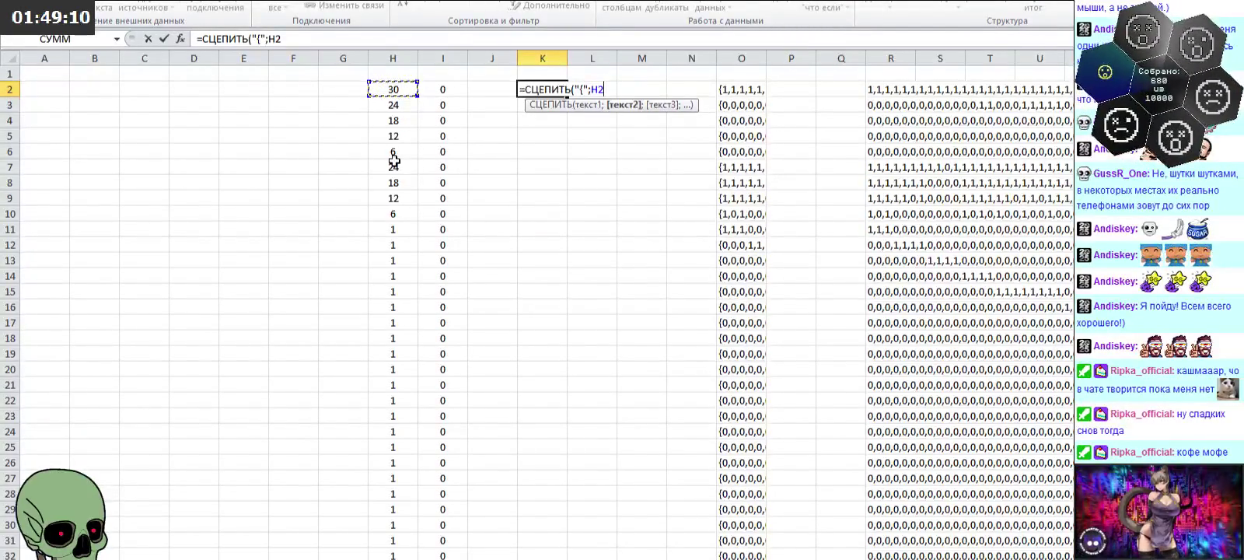
{"action": "type", "text": ";"}
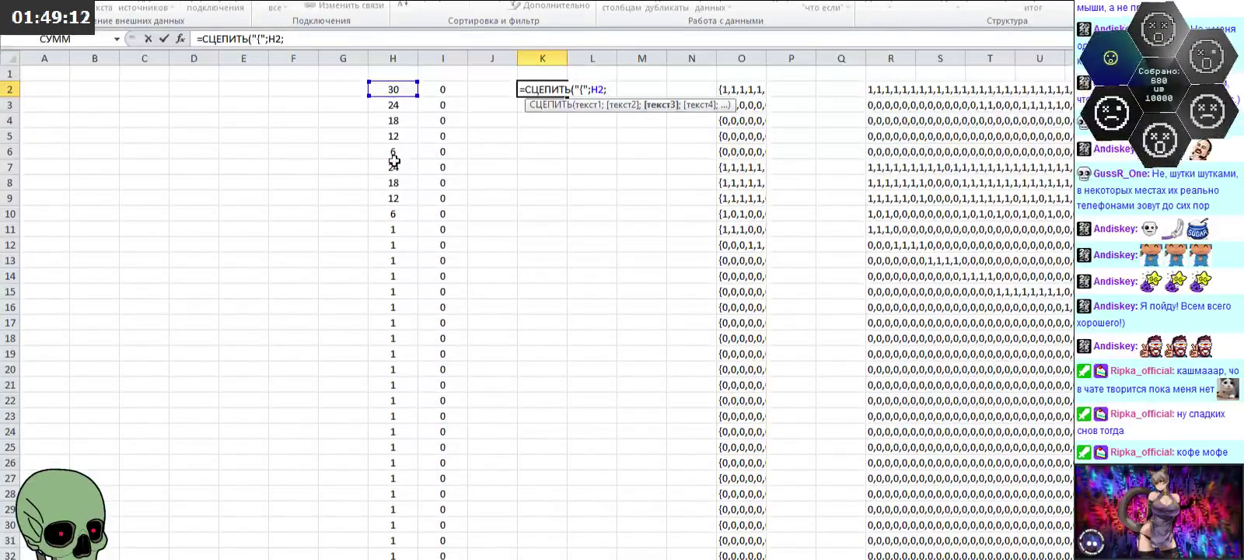
{"action": "type", "text": "\",\""}
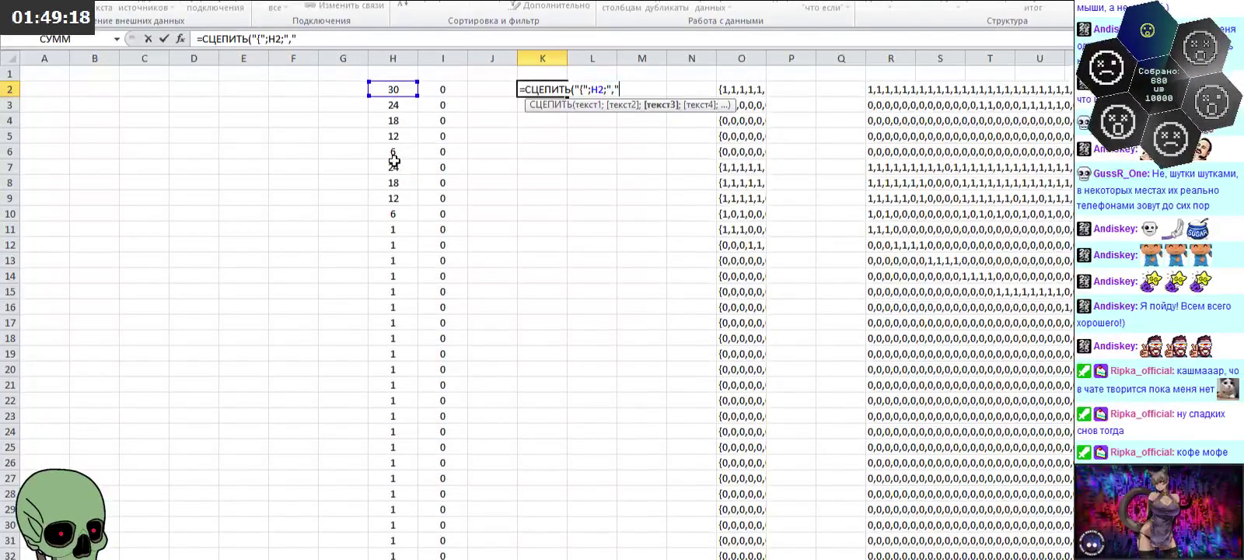
{"action": "type", "text": ";"}
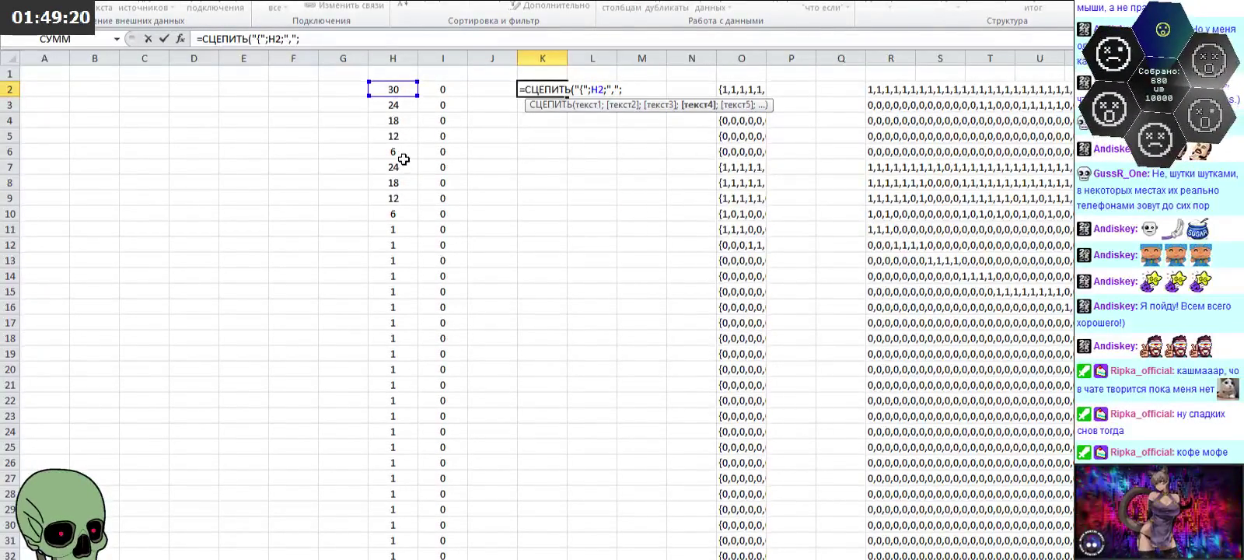
{"action": "left_click", "coordinate": [451, 92]}
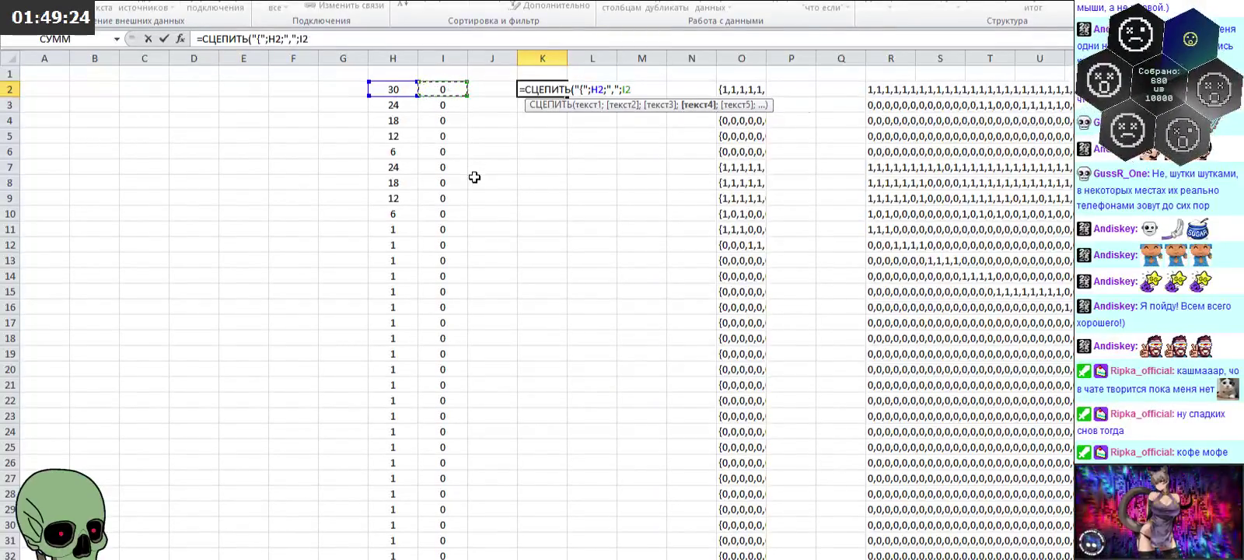
{"action": "type", "text": ";"}
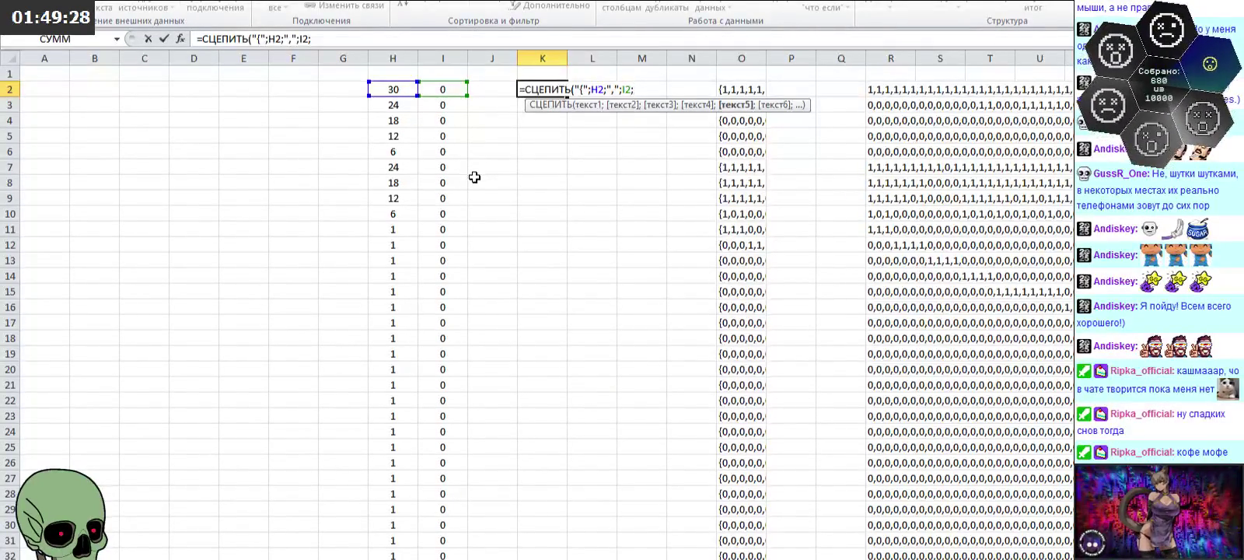
{"action": "type", "text": "{"}
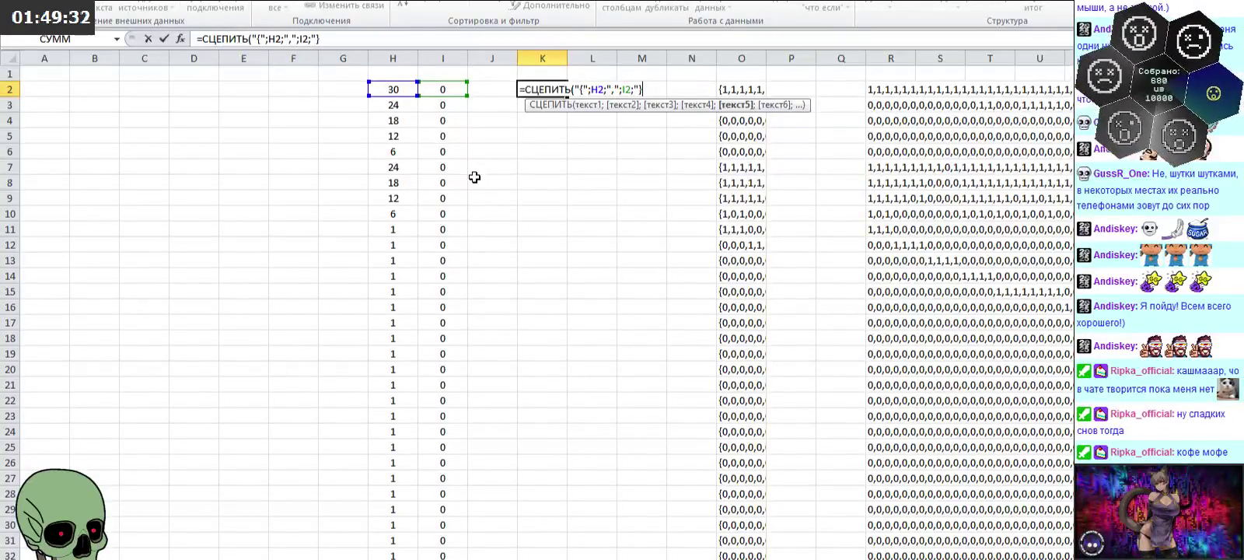
{"action": "type", "text": ","}
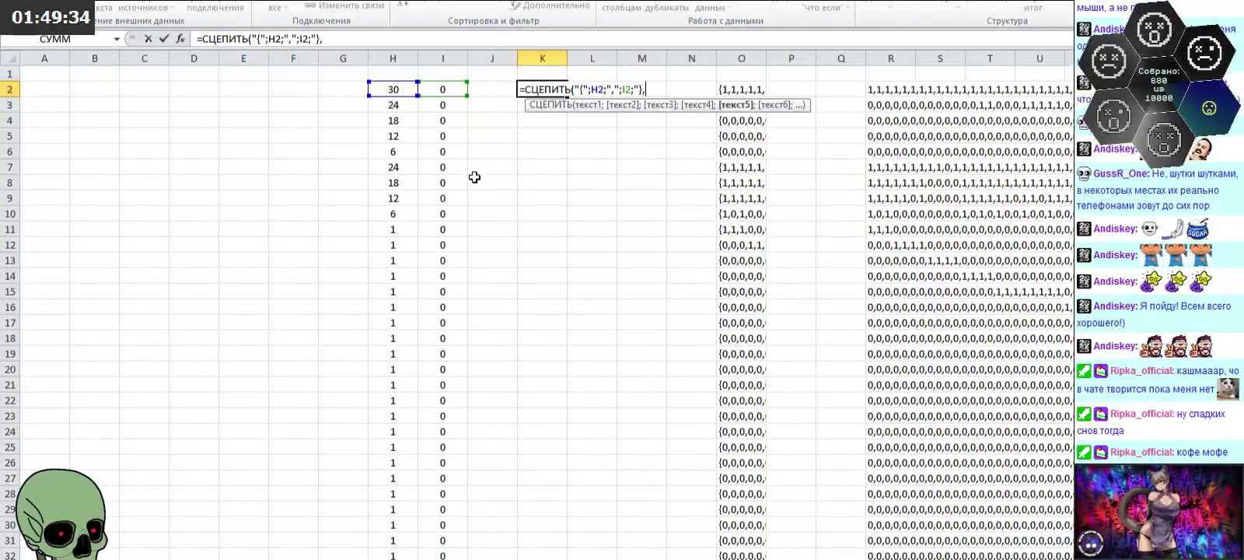
{"action": "type", "text": "\""}
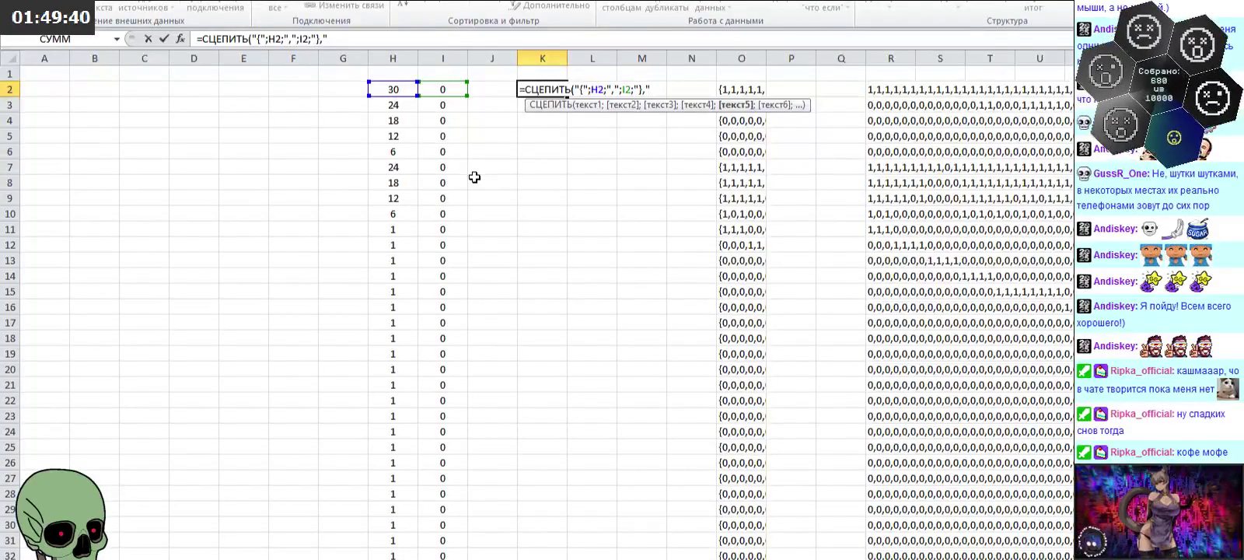
{"action": "type", "text": ")"}
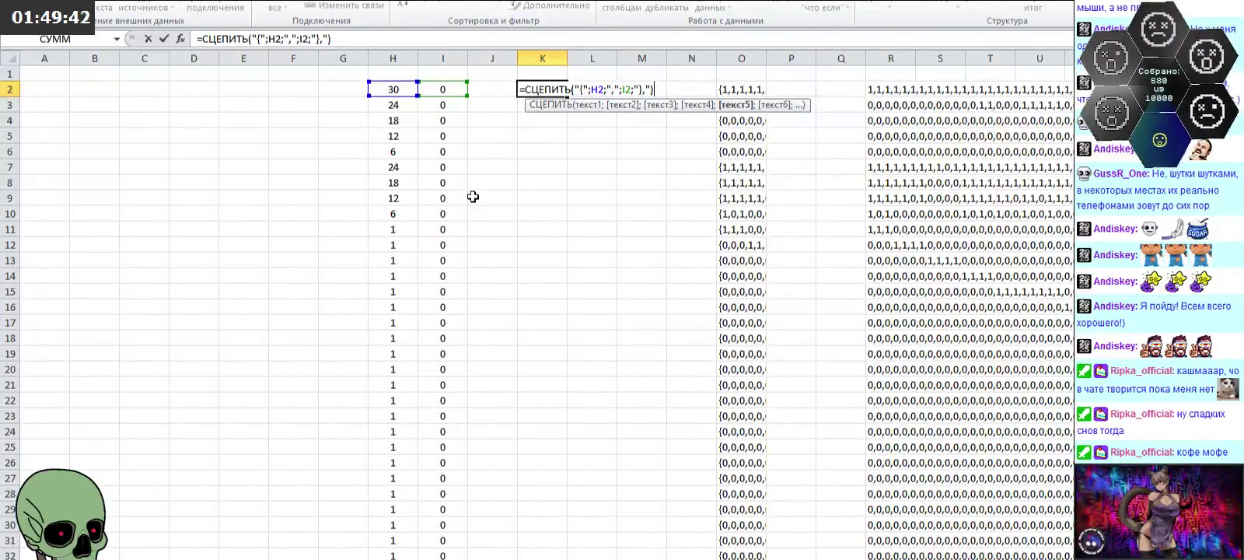
{"action": "key", "text": "Return"}
{"action": "left_click", "coordinate": [552, 91]}
Step: Fill the K2 {x,y}, pair formula down column K for every row
{"action": "mouse_move", "coordinate": [568, 96]}
{"action": "left_mouse_down"}
{"action": "mouse_move", "coordinate": [567, 556]}
{"action": "mouse_move", "coordinate": [562, 548]}
{"action": "left_mouse_up"}
{"action": "scroll", "coordinate": [620, 471], "scroll_direction": "down", "scroll_amount": 4}
{"action": "scroll", "coordinate": [620, 471], "scroll_direction": "up", "scroll_amount": 5}
{"action": "scroll", "coordinate": [620, 470], "scroll_direction": "up", "scroll_amount": 6}
{"action": "scroll", "coordinate": [642, 404], "scroll_direction": "up", "scroll_amount": 11}
{"action": "scroll", "coordinate": [642, 404], "scroll_direction": "up", "scroll_amount": 6}
{"action": "scroll", "coordinate": [643, 397], "scroll_direction": "up", "scroll_amount": 10}
{"action": "scroll", "coordinate": [646, 392], "scroll_direction": "up", "scroll_amount": 7}
{"action": "scroll", "coordinate": [645, 392], "scroll_direction": "up", "scroll_amount": 7}
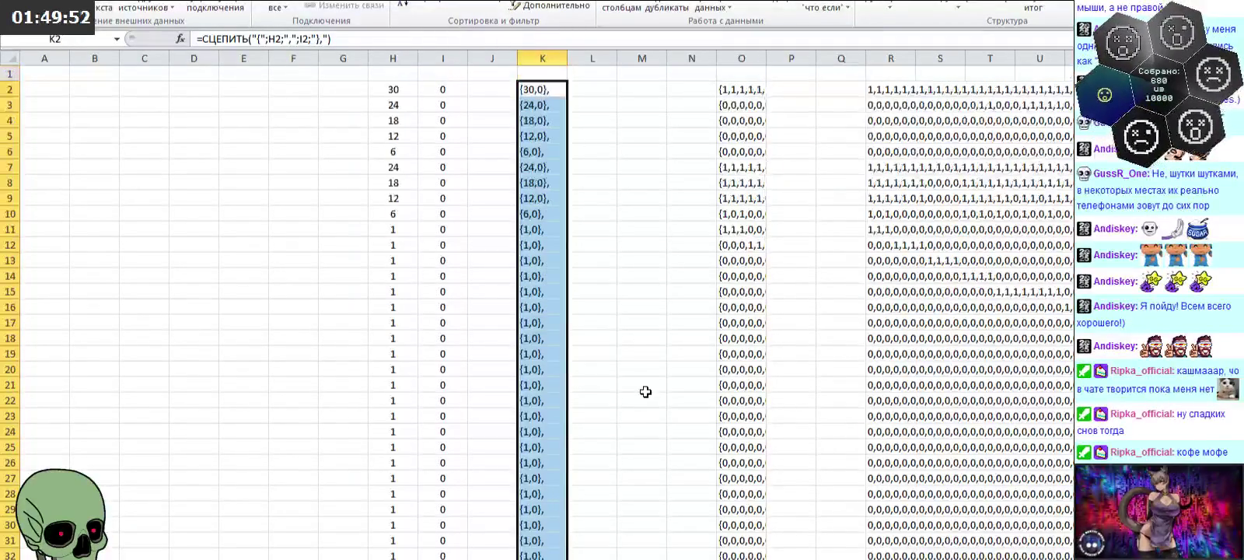
{"action": "left_click", "coordinate": [665, 369]}
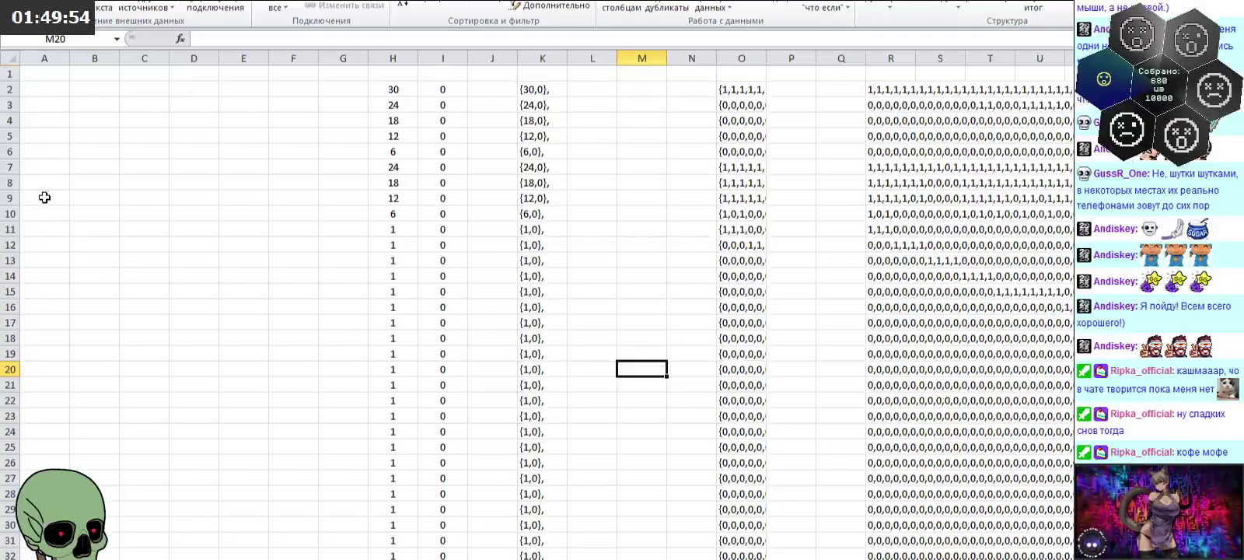
Step: Insert two blank rows above the data at the top of the sheet
{"action": "left_click", "coordinate": [8, 72]}
{"action": "right_click", "coordinate": [8, 72]}
{"action": "left_click", "coordinate": [20, 172]}
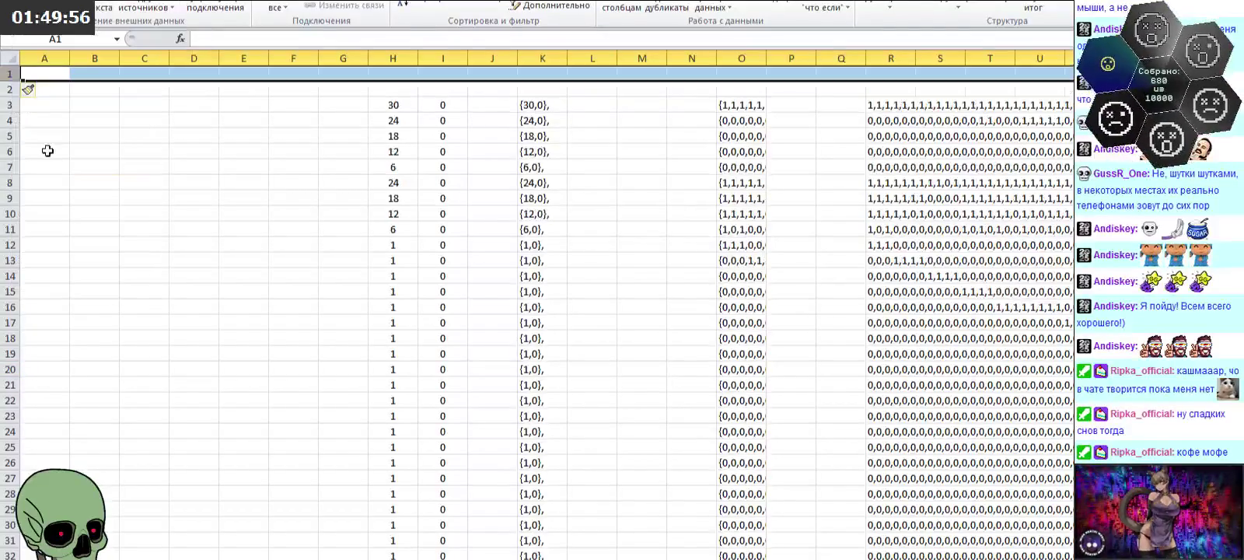
{"action": "right_click", "coordinate": [12, 92]}
{"action": "left_click", "coordinate": [52, 190]}
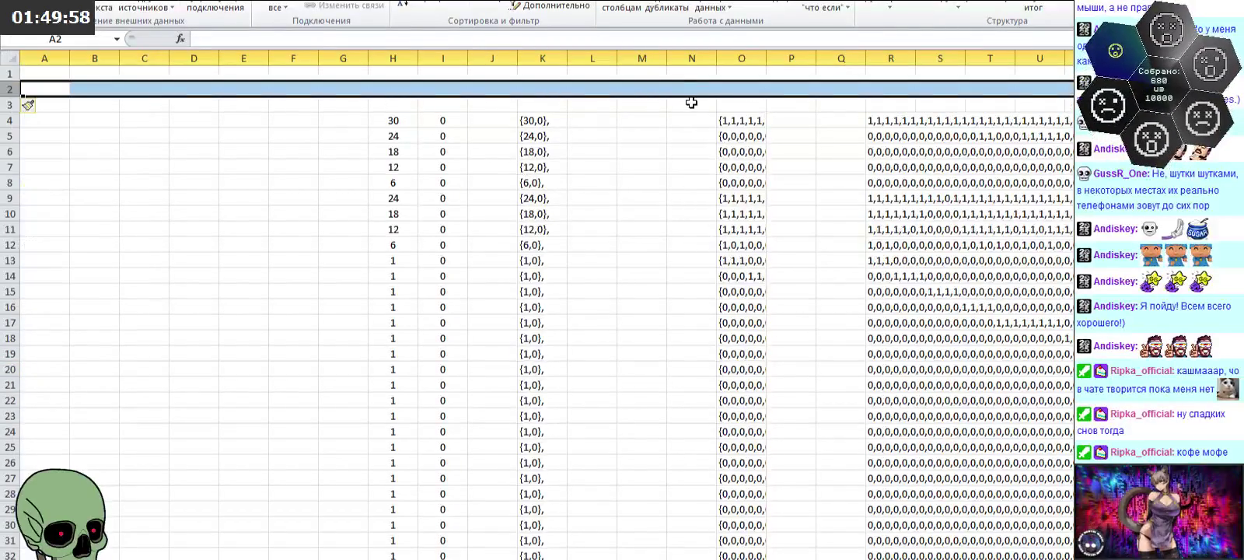
Step: Head K2 'Вектор Б' and type the next heading 'Матрица А'
{"action": "left_click", "coordinate": [537, 89]}
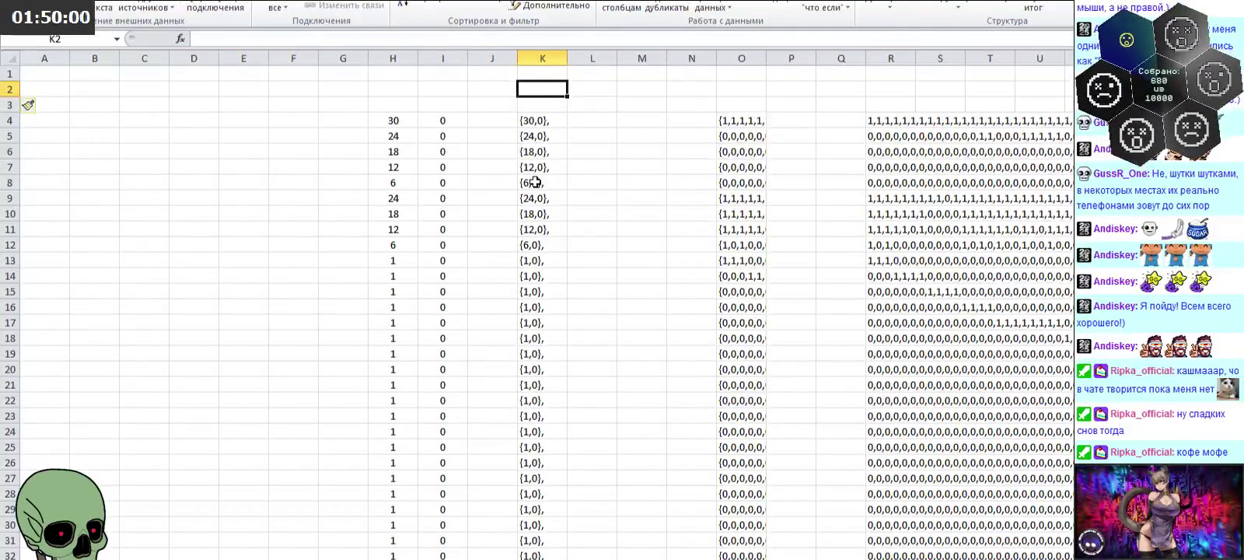
{"action": "type", "text": "Вектор Б"}
{"action": "key", "text": "Right"}
{"action": "key", "text": "Right"}
{"action": "key", "text": "Right"}
{"action": "key", "text": "Right"}
{"action": "type", "text": "Матрица А"}
Step: Confirm the 'Матрица А' heading in O2 and move to the pixel-area sheet
{"action": "key", "text": "Left"}
{"action": "key", "text": "Left"}
{"action": "key", "text": "Left"}
{"action": "key", "text": "Left"}
{"action": "key", "text": "Left"}
{"action": "key", "text": "Left"}
{"action": "key", "text": "Left"}
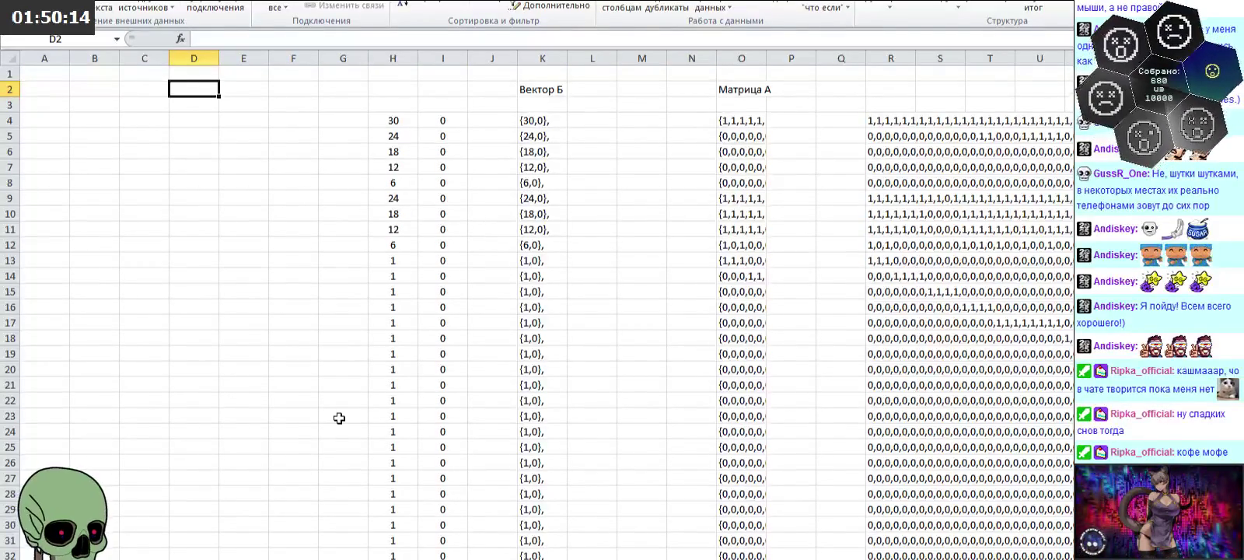
{"action": "key", "text": "ctrl+Page_Down"}
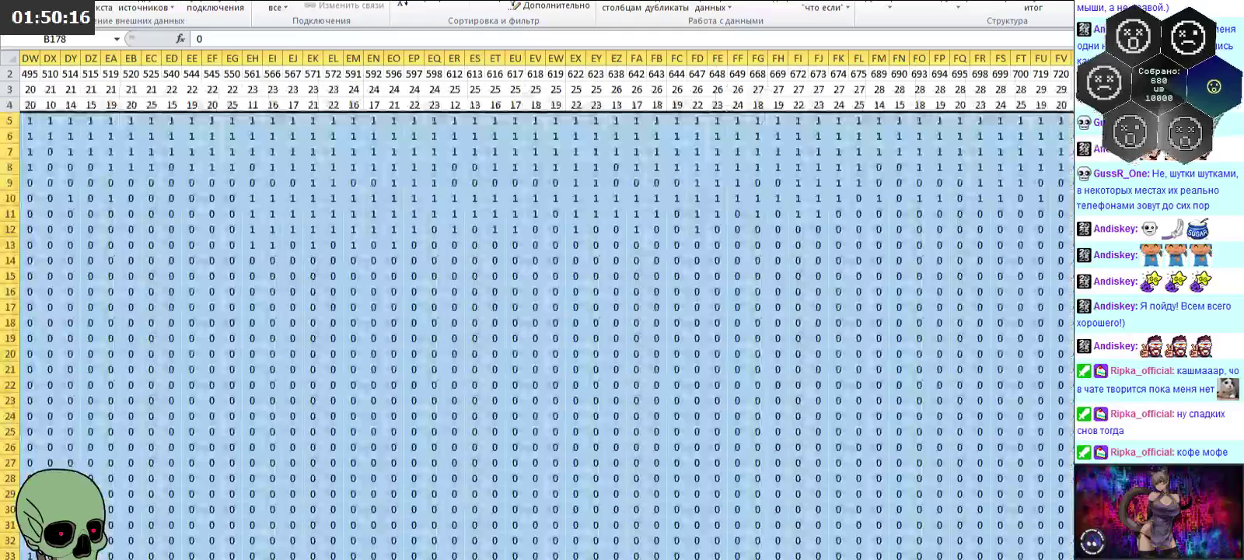
{"action": "key", "text": "ctrl+Page_Down"}
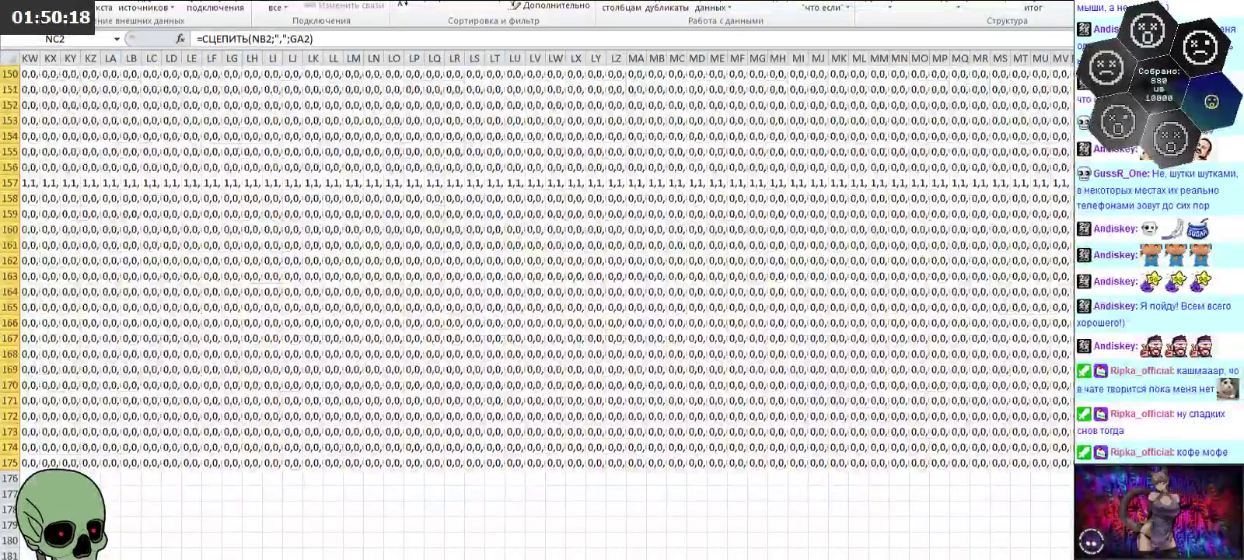
{"action": "key", "text": "ctrl+Page_Up"}
{"action": "key", "text": "ctrl+Page_Up"}
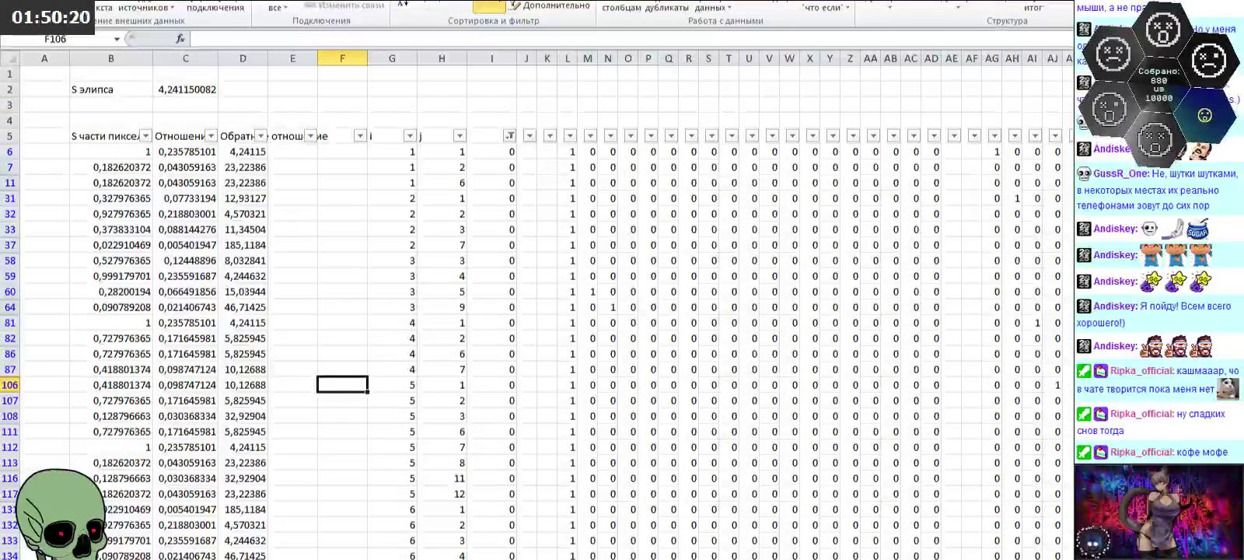
Step: Copy the reciprocal area-ratio values D6:D755 from the pixel-area sheet
{"action": "left_click", "coordinate": [234, 151]}
{"action": "scroll", "coordinate": [269, 368], "scroll_direction": "down", "scroll_amount": 6}
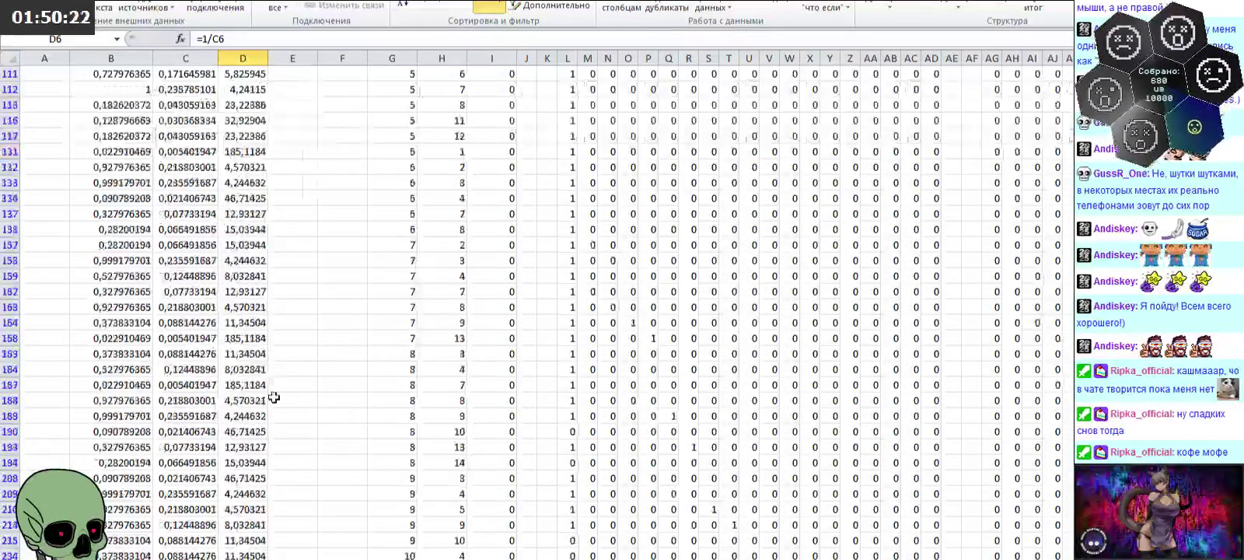
{"action": "scroll", "coordinate": [311, 388], "scroll_direction": "down", "scroll_amount": 10}
{"action": "scroll", "coordinate": [329, 405], "scroll_direction": "down", "scroll_amount": 8}
{"action": "scroll", "coordinate": [347, 416], "scroll_direction": "down", "scroll_amount": 8}
{"action": "scroll", "coordinate": [339, 417], "scroll_direction": "down", "scroll_amount": 8}
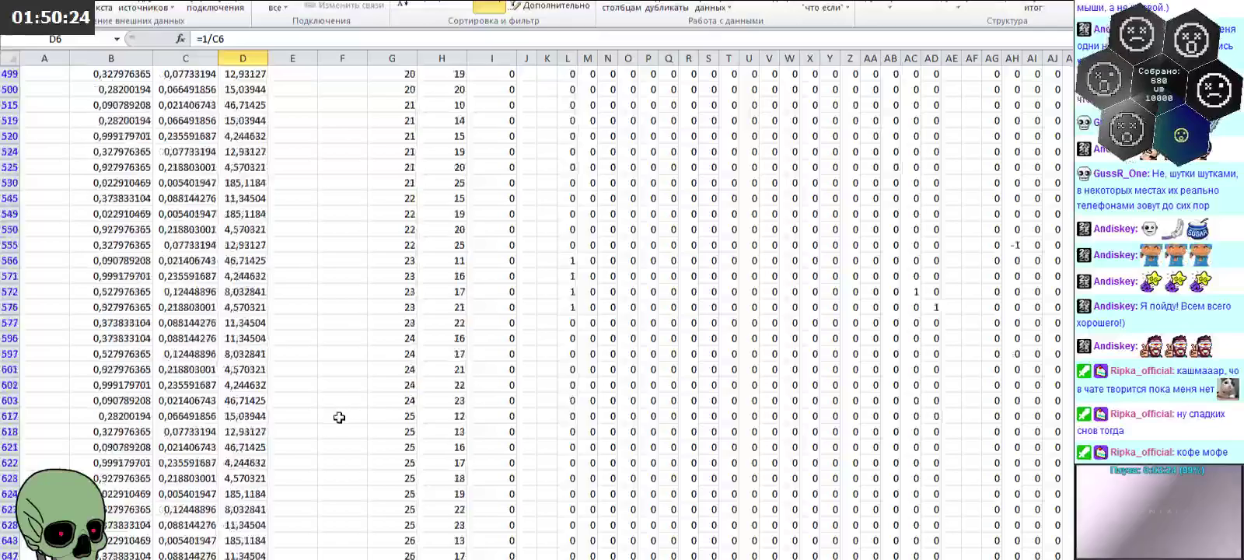
{"action": "scroll", "coordinate": [336, 417], "scroll_direction": "down", "scroll_amount": 8}
{"action": "scroll", "coordinate": [338, 420], "scroll_direction": "down", "scroll_amount": 5}
{"action": "left_click", "coordinate": [247, 384], "text": "shift"}
{"action": "key", "text": "ctrl+c"}
Step: Paste the copied values into column C starting at C4 on the Вектор Б sheet
{"action": "key", "text": "ctrl+Page_Down"}
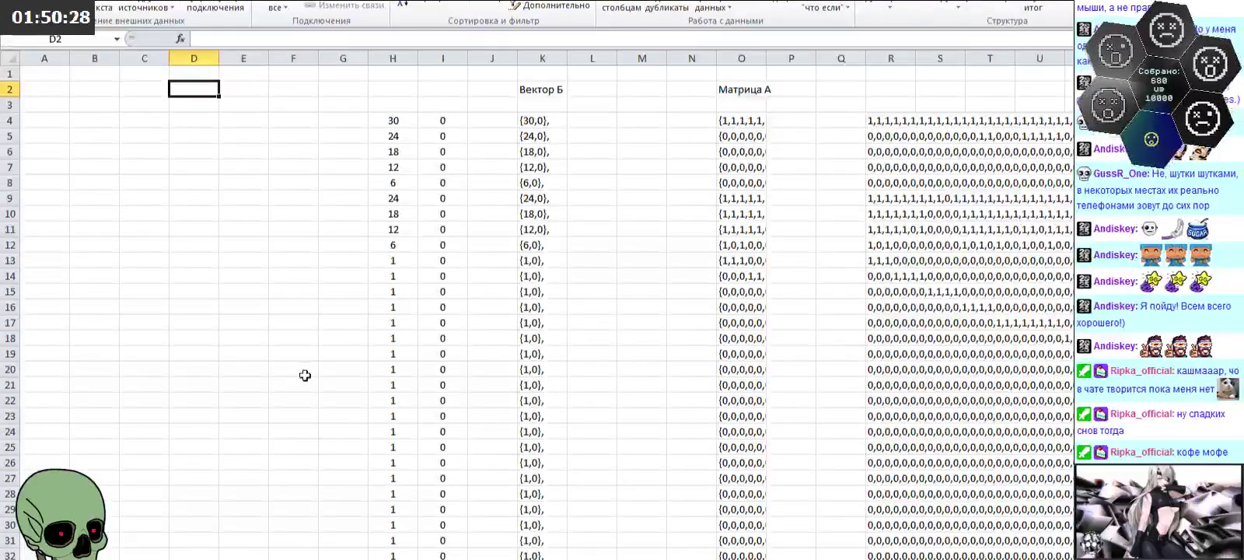
{"action": "left_click", "coordinate": [164, 121]}
{"action": "key", "text": "ctrl+v"}
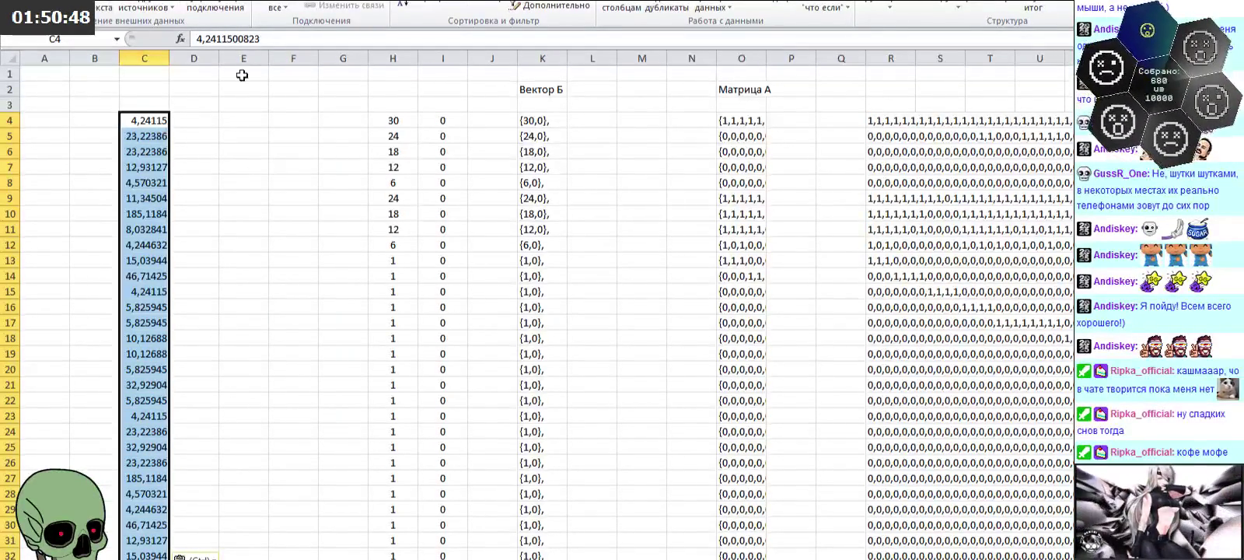
{"action": "left_click", "coordinate": [158, 135]}
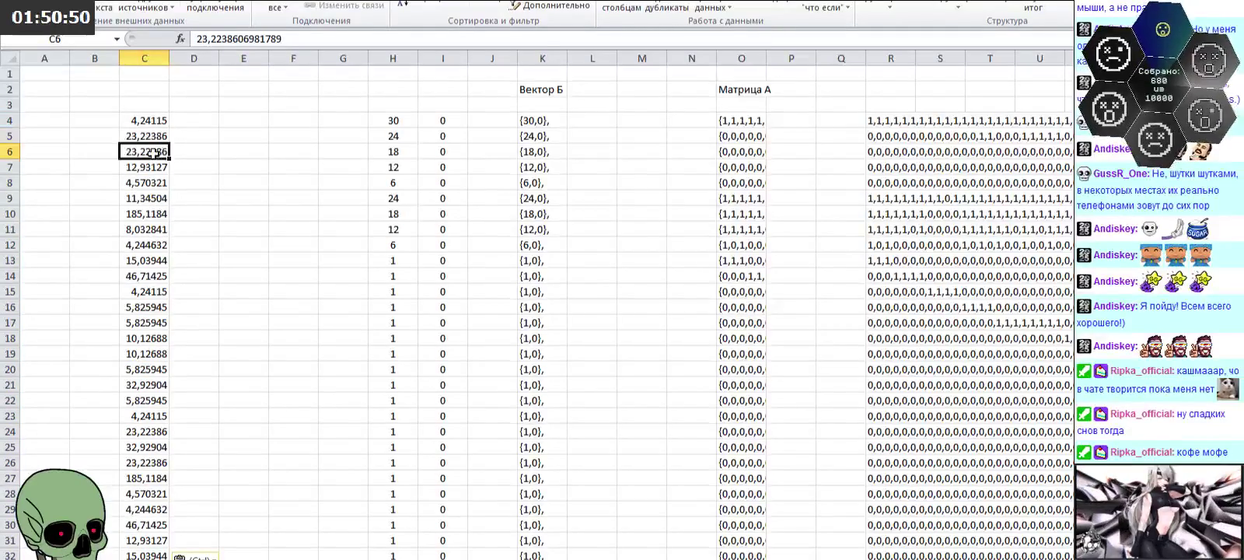
{"action": "left_click", "coordinate": [156, 165]}
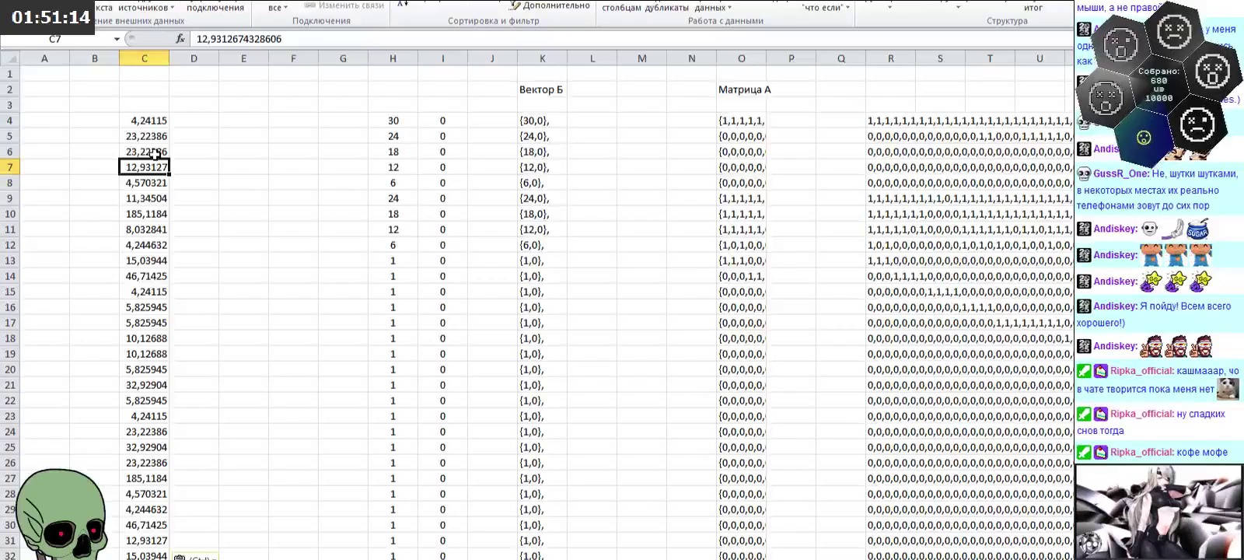
{"action": "scroll", "coordinate": [244, 191], "scroll_direction": "down", "scroll_amount": 9}
{"action": "scroll", "coordinate": [258, 202], "scroll_direction": "down", "scroll_amount": 9}
{"action": "scroll", "coordinate": [259, 200], "scroll_direction": "down", "scroll_amount": 9}
{"action": "scroll", "coordinate": [262, 198], "scroll_direction": "down", "scroll_amount": 8}
{"action": "scroll", "coordinate": [264, 195], "scroll_direction": "down", "scroll_amount": 10}
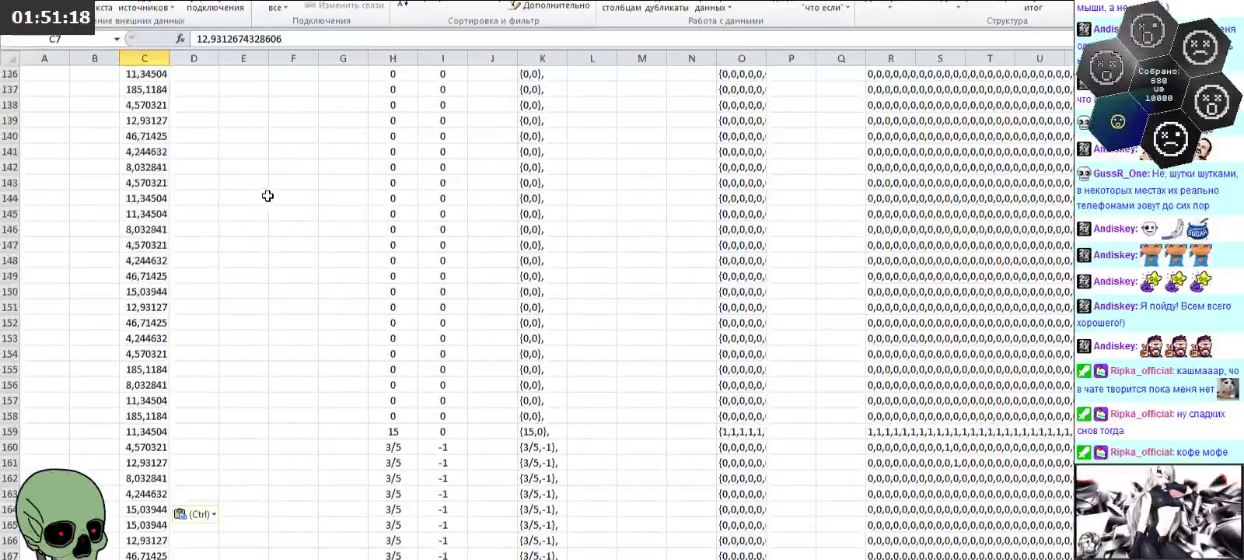
{"action": "scroll", "coordinate": [267, 194], "scroll_direction": "down", "scroll_amount": 10}
{"action": "scroll", "coordinate": [264, 190], "scroll_direction": "up", "scroll_amount": 5}
{"action": "scroll", "coordinate": [265, 186], "scroll_direction": "up", "scroll_amount": 8}
{"action": "scroll", "coordinate": [267, 185], "scroll_direction": "up", "scroll_amount": 7}
{"action": "scroll", "coordinate": [267, 182], "scroll_direction": "up", "scroll_amount": 3}
{"action": "scroll", "coordinate": [272, 171], "scroll_direction": "up", "scroll_amount": 14}
{"action": "scroll", "coordinate": [279, 155], "scroll_direction": "up", "scroll_amount": 5}
{"action": "scroll", "coordinate": [281, 150], "scroll_direction": "up", "scroll_amount": 10}
{"action": "scroll", "coordinate": [281, 151], "scroll_direction": "up", "scroll_amount": 3}
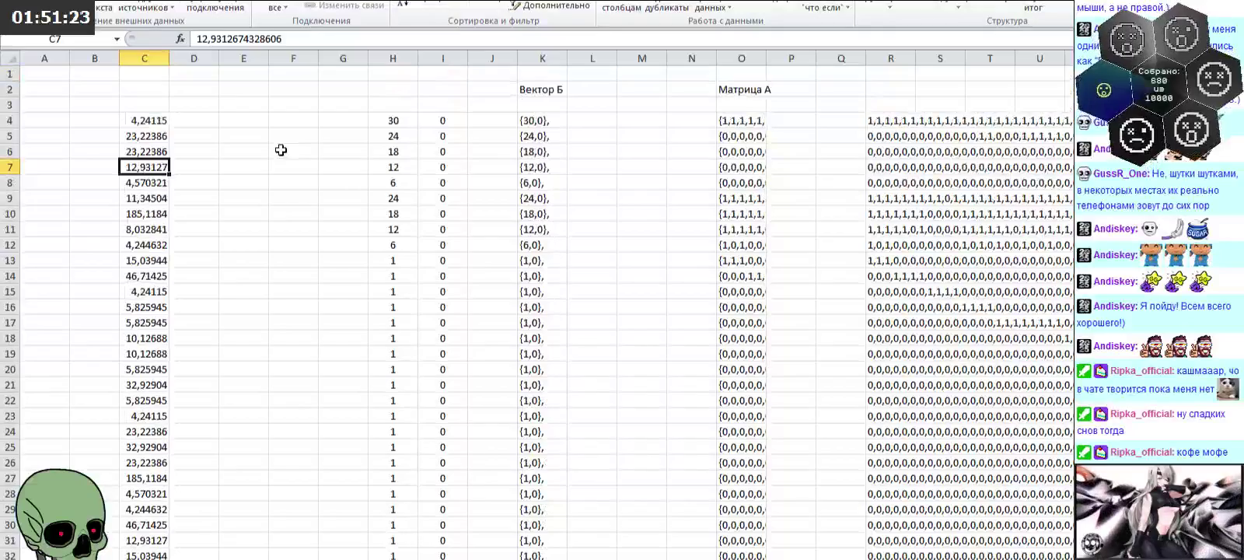
{"action": "left_click", "coordinate": [204, 119]}
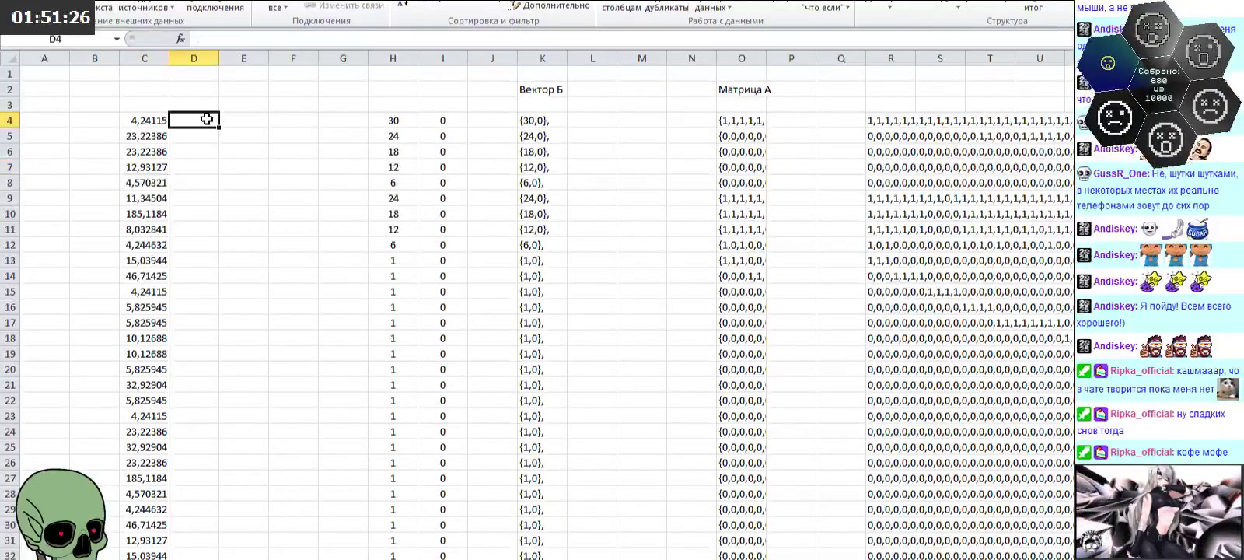
Step: Start a D4 formula wrapping C4*1000000 in the ОКРВНИЗ round-down function
{"action": "type", "text": "="}
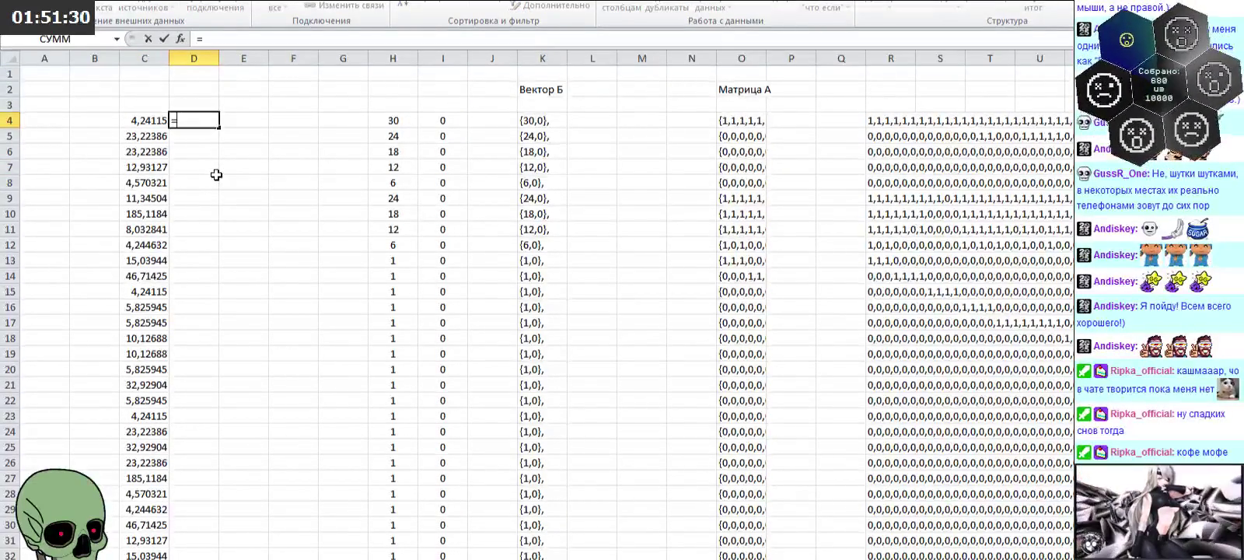
{"action": "key", "text": "Left"}
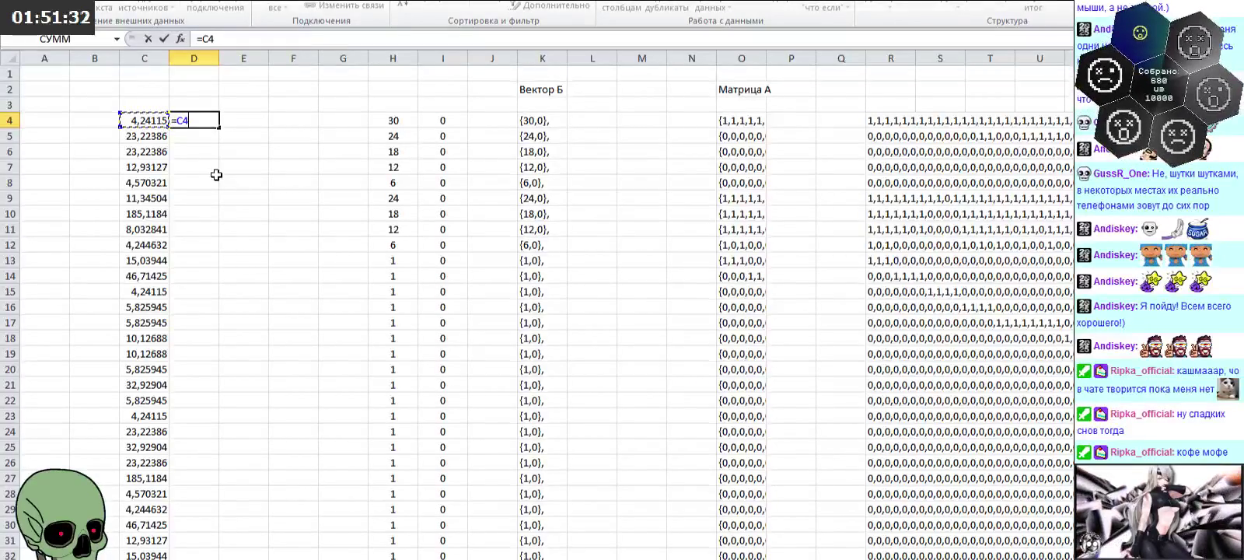
{"action": "type", "text": "*1000000"}
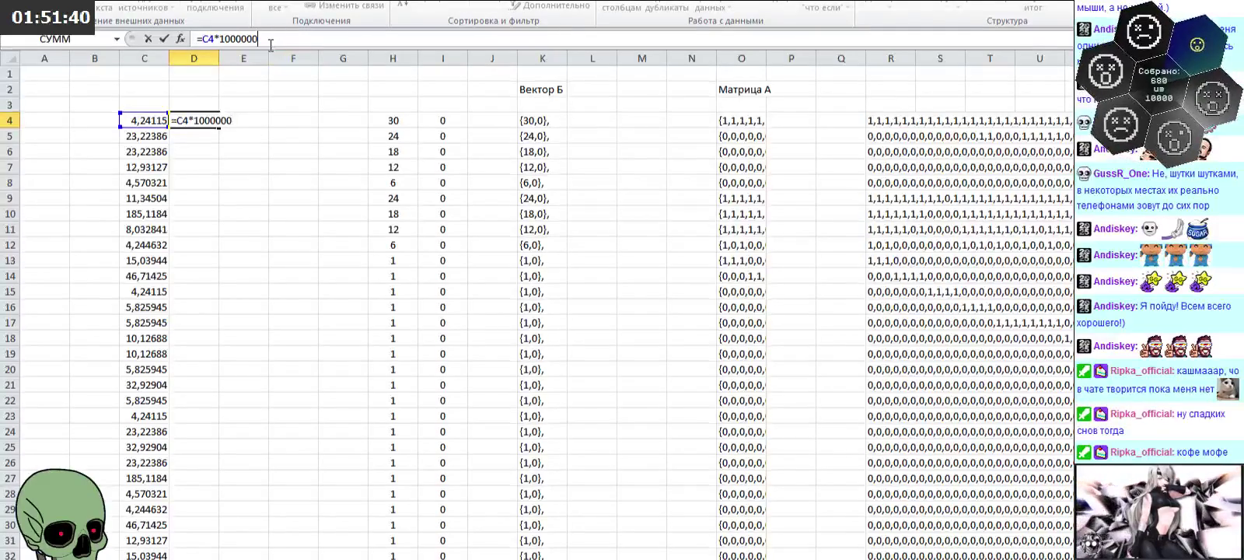
{"action": "type", "text": "("}
{"action": "left_click", "coordinate": [204, 39]}
{"action": "type", "text": "окр"}
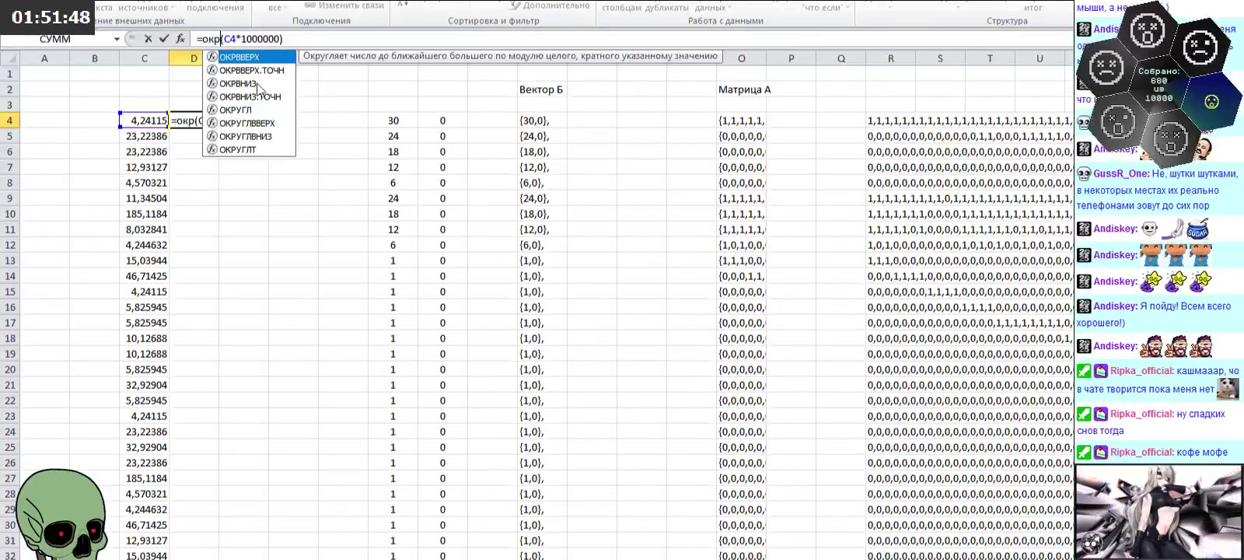
{"action": "double_click", "coordinate": [259, 84]}
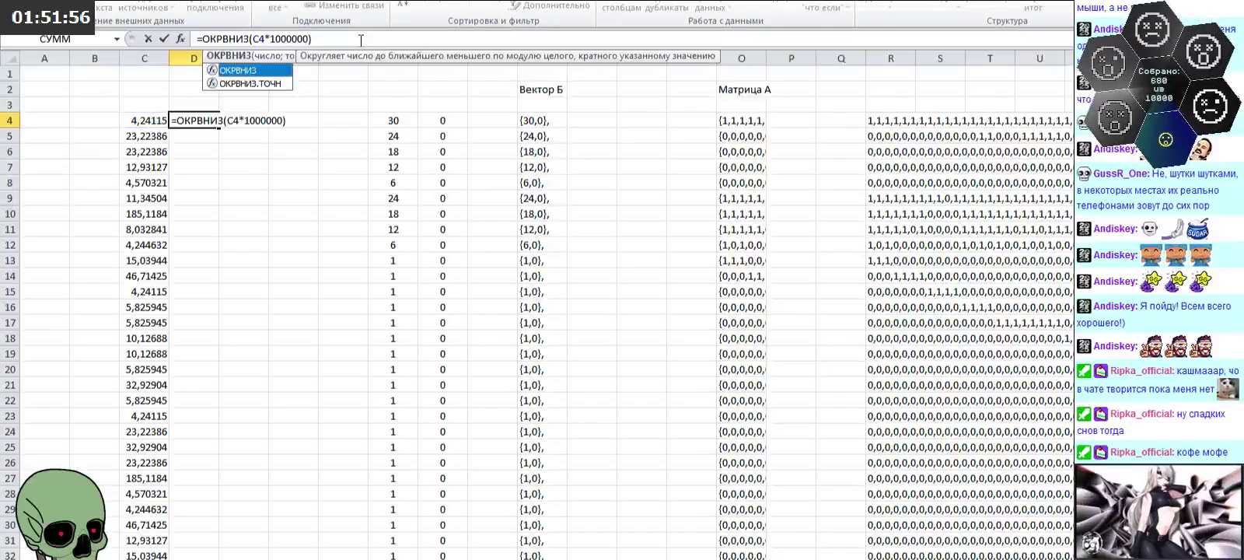
{"action": "left_click", "coordinate": [360, 39]}
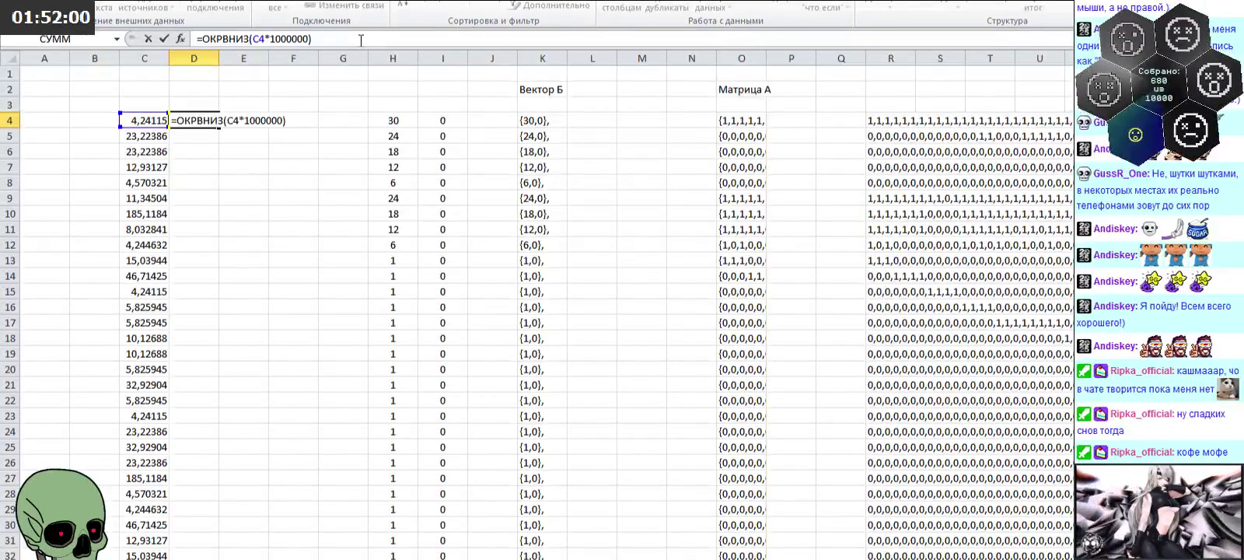
Step: Dismiss the too-few-arguments error and add a second ОКРВНИЗ argument
{"action": "key", "text": "Return"}
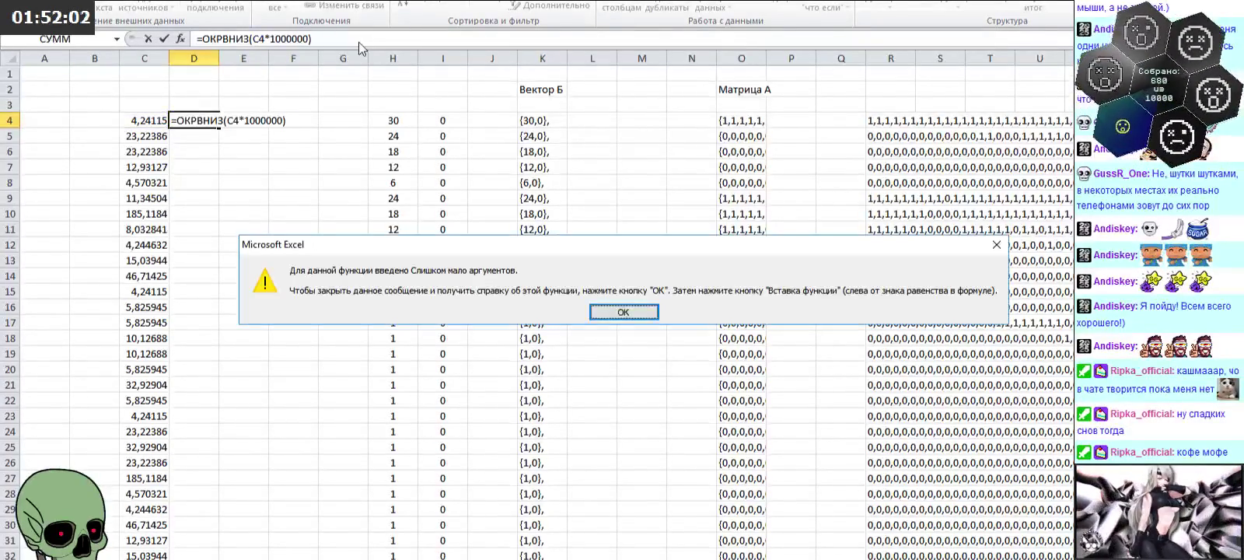
{"action": "left_click", "coordinate": [633, 311]}
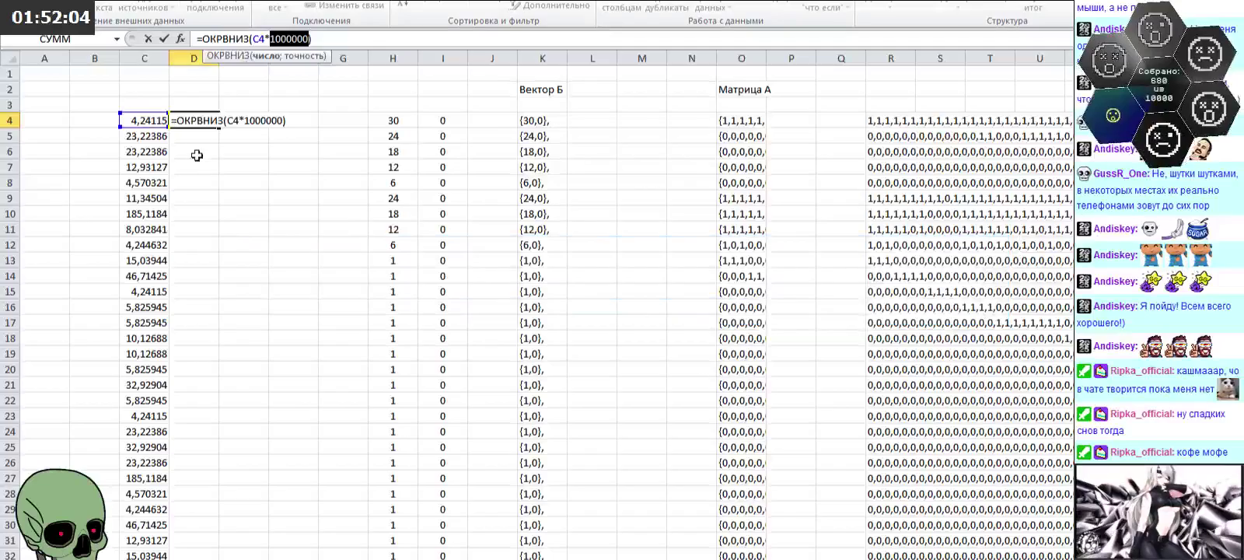
{"action": "left_click", "coordinate": [311, 39]}
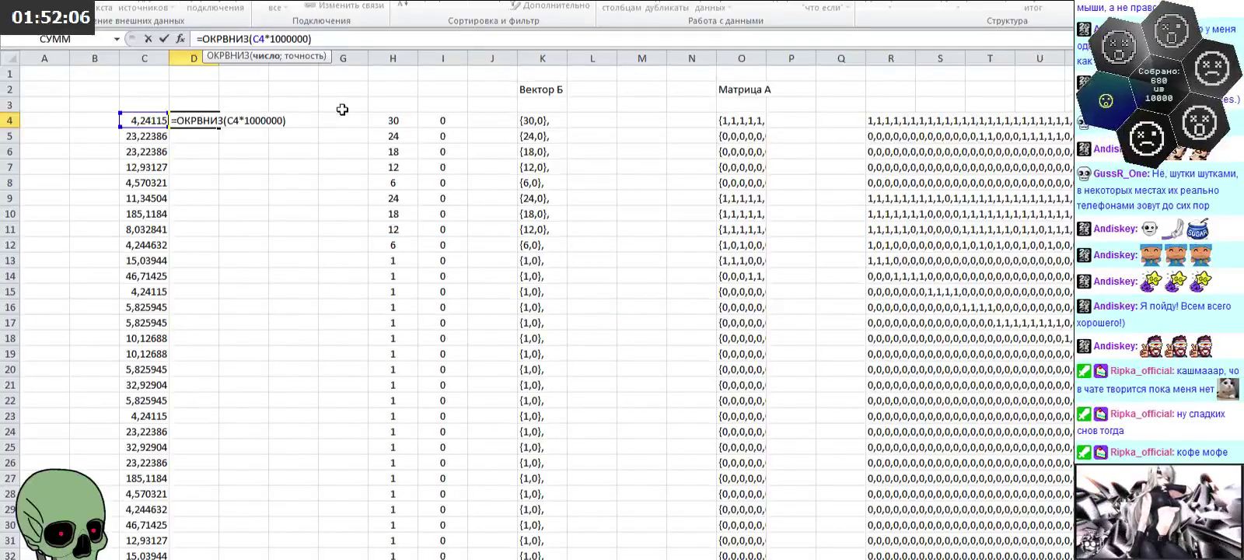
{"action": "type", "text": "4"}
{"action": "key", "text": "BackSpace"}
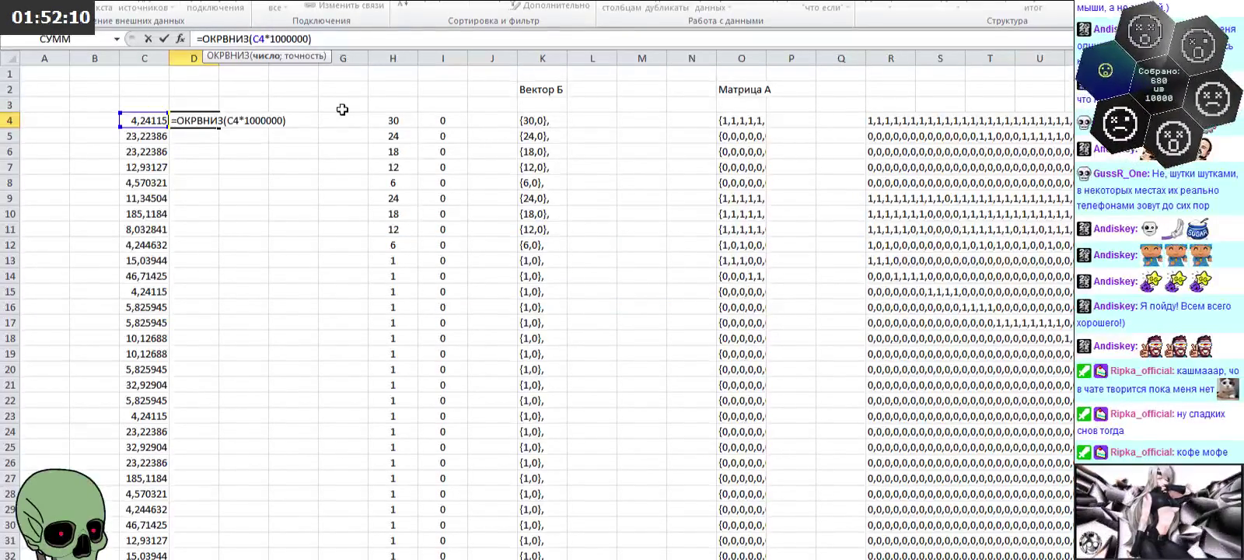
{"action": "type", "text": ";0"}
{"action": "key", "text": "Return"}
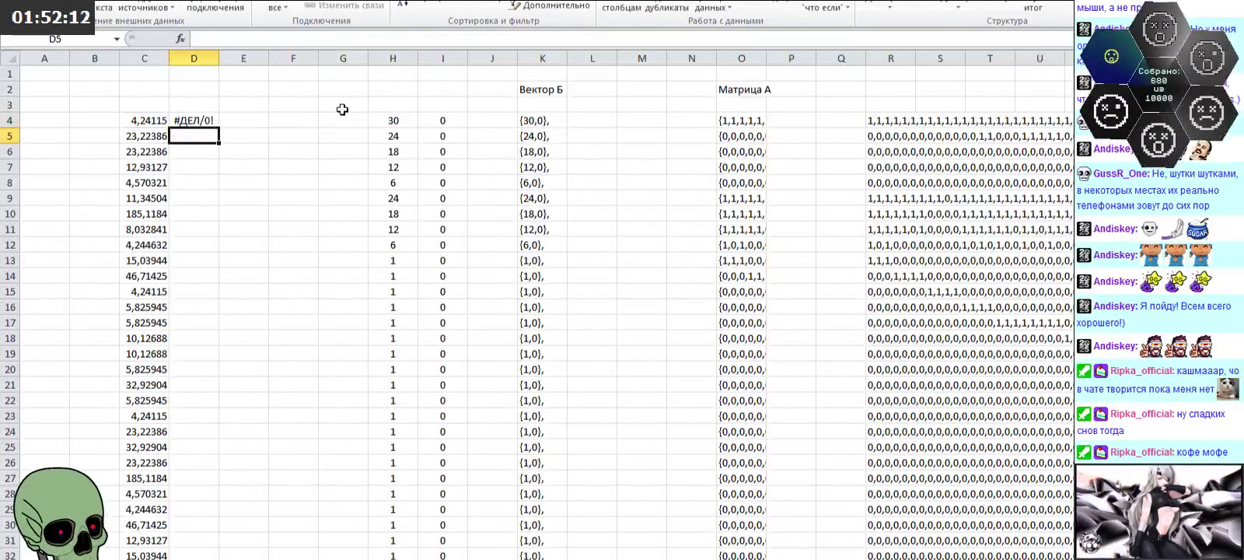
Step: Correct the rounding step to 1, giving =ОКРВНИЗ(C4*1000000;1) = 4241150
{"action": "left_click", "coordinate": [216, 122]}
{"action": "left_click", "coordinate": [315, 39]}
{"action": "key", "text": "BackSpace"}
{"action": "type", "text": "1150"}
{"action": "key", "text": "Return"}
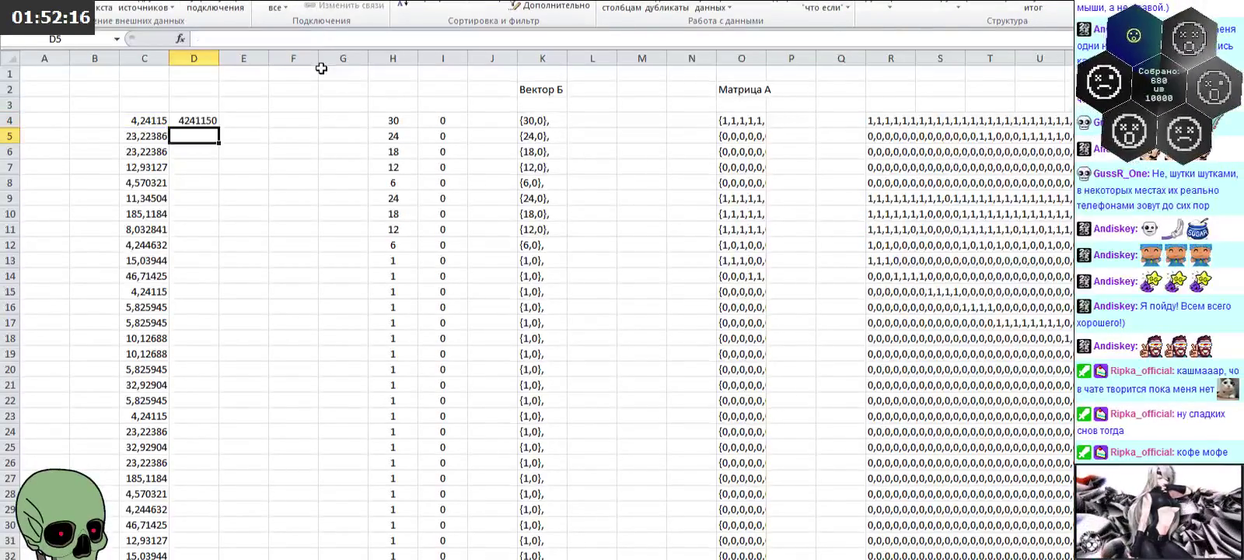
{"action": "left_click", "coordinate": [200, 121]}
Step: Fill the D4 rounding formula down to row 185, autofit column D, and begin =СЦ in E4
{"action": "mouse_move", "coordinate": [218, 128]}
{"action": "left_mouse_down"}
{"action": "mouse_move", "coordinate": [202, 554]}
{"action": "mouse_move", "coordinate": [211, 544]}
{"action": "left_mouse_up"}
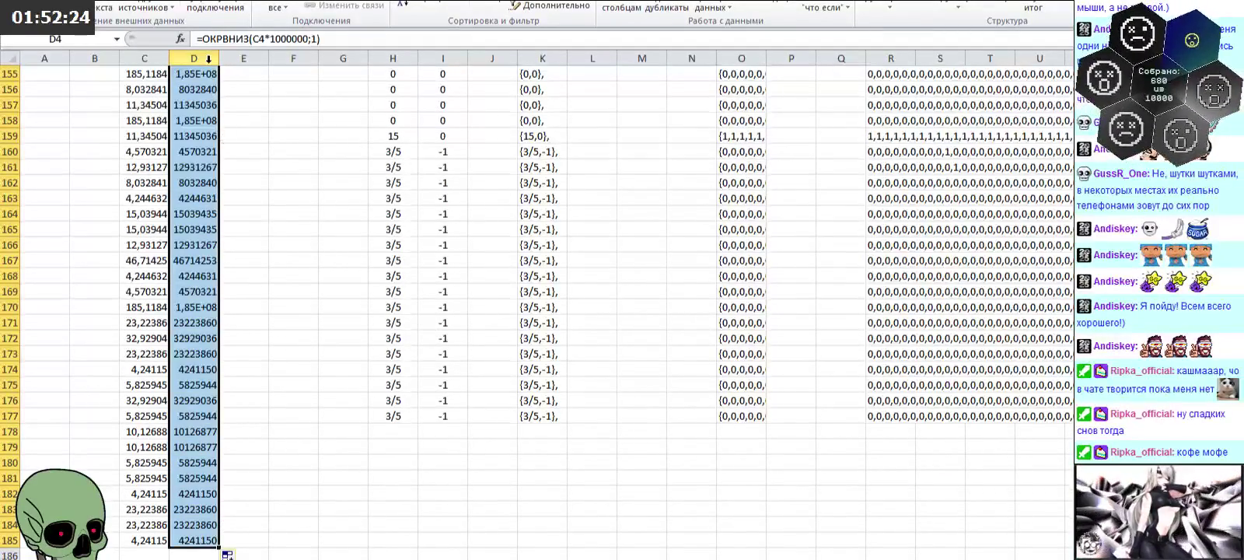
{"action": "double_click", "coordinate": [218, 58]}
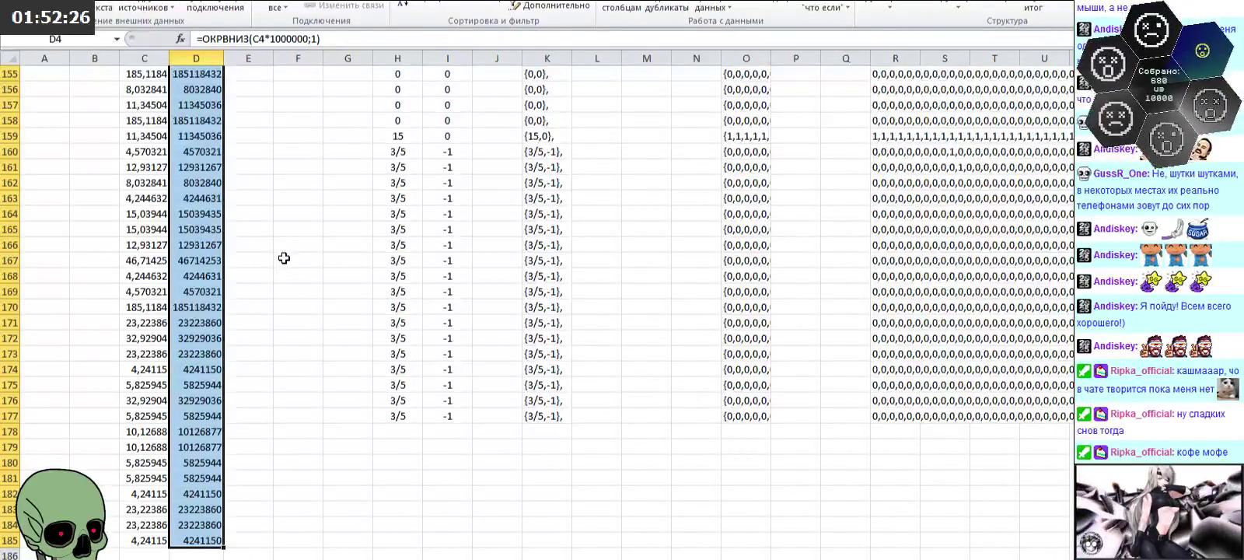
{"action": "scroll", "coordinate": [681, 124], "scroll_direction": "up", "scroll_amount": 20}
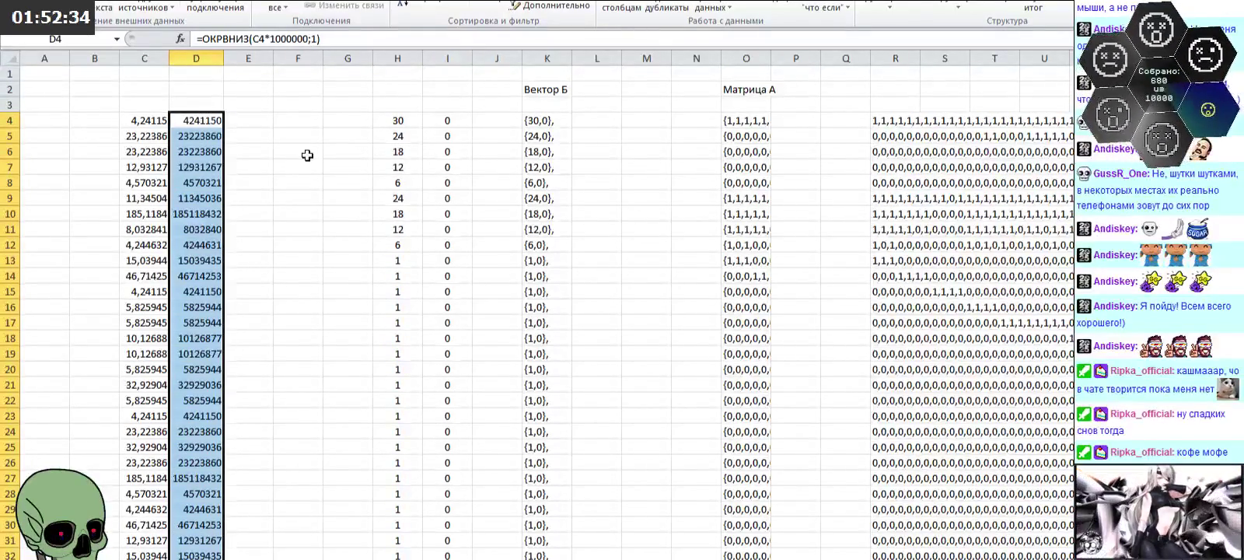
{"action": "left_click", "coordinate": [263, 122]}
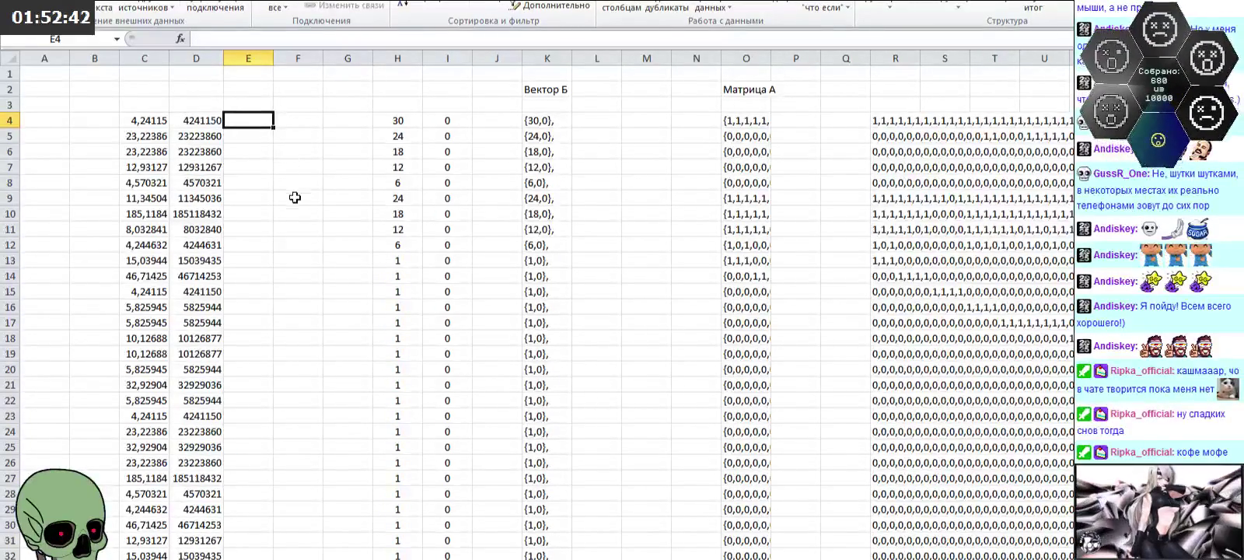
{"action": "type", "text": "="}
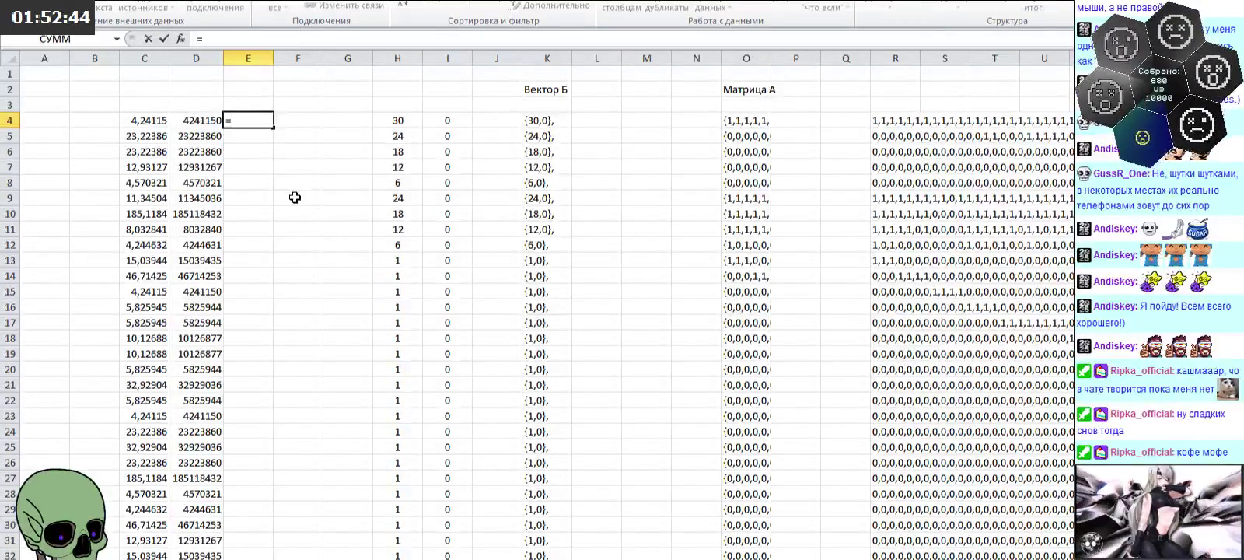
{"action": "type", "text": "сц"}
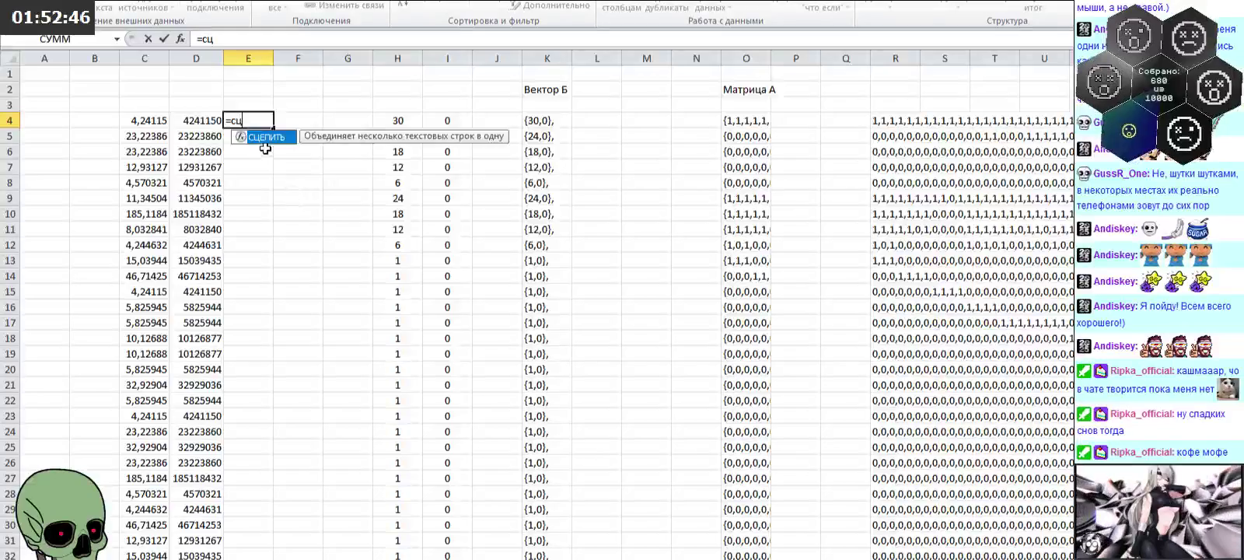
Step: Make E4 =СЦЕПИТЬ(D4;"/1000000,") to show the value as fraction text
{"action": "double_click", "coordinate": [264, 137]}
{"action": "left_click", "coordinate": [188, 126]}
{"action": "type", "text": ";"}
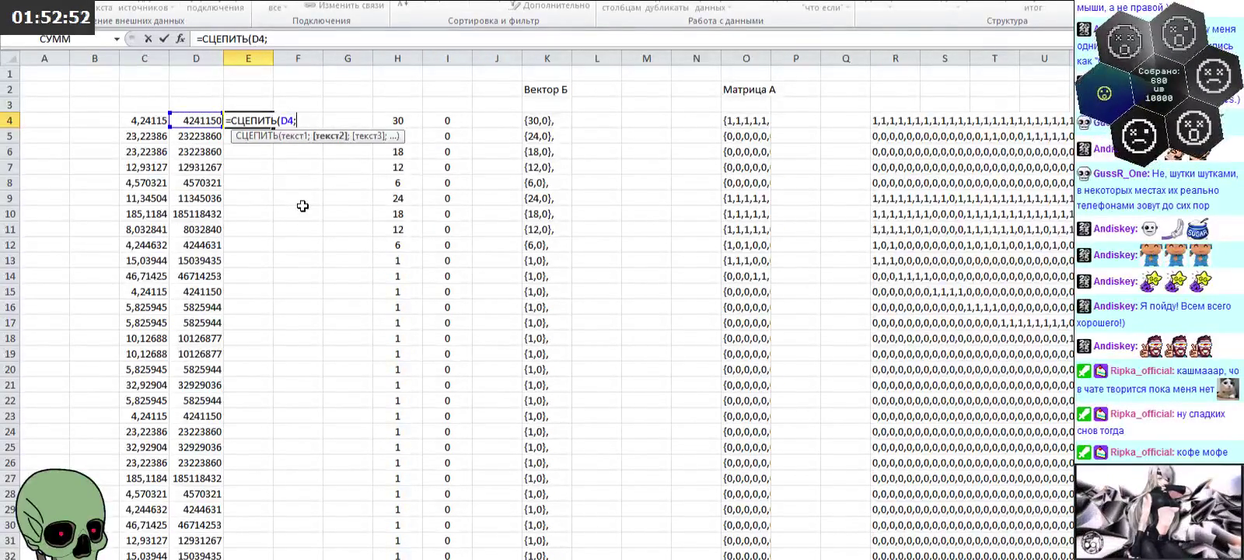
{"action": "type", "text": "\""}
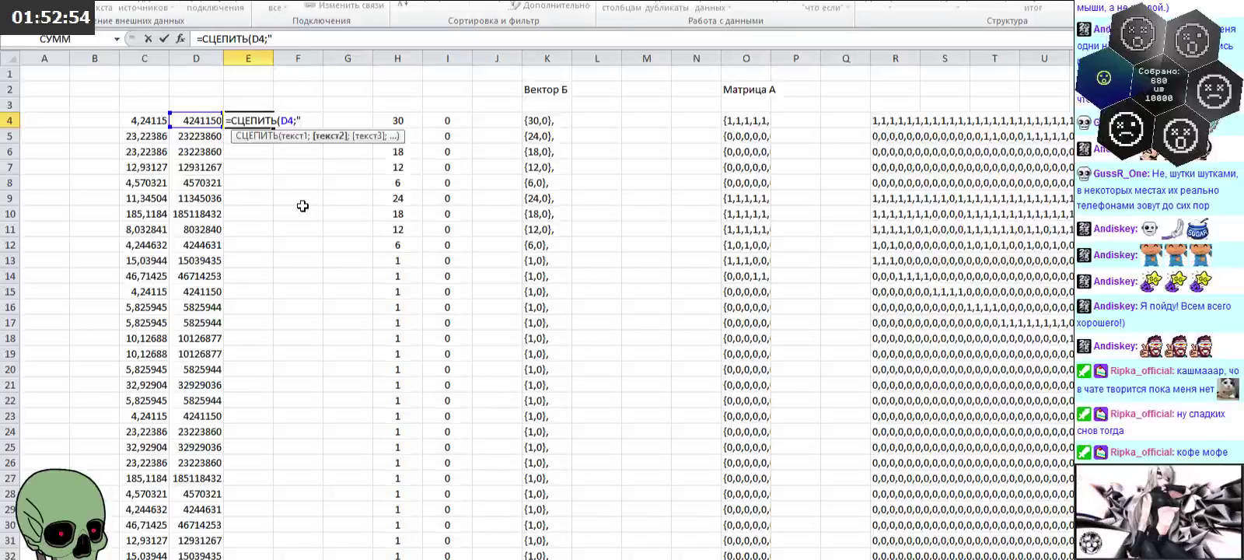
{"action": "type", "text": "/1000000"}
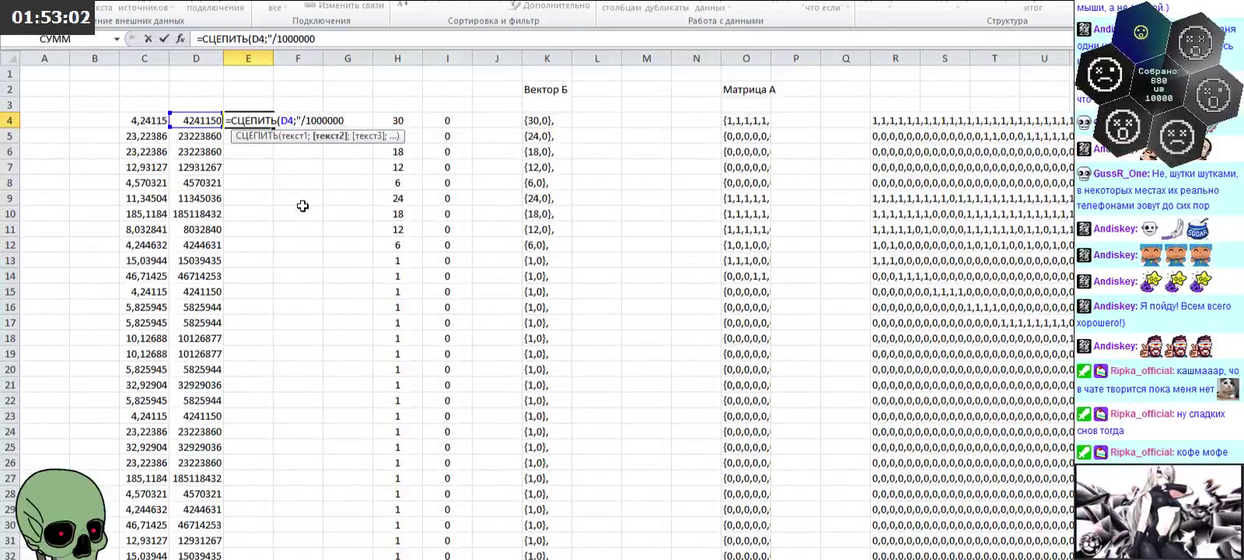
{"action": "type", "text": ","}
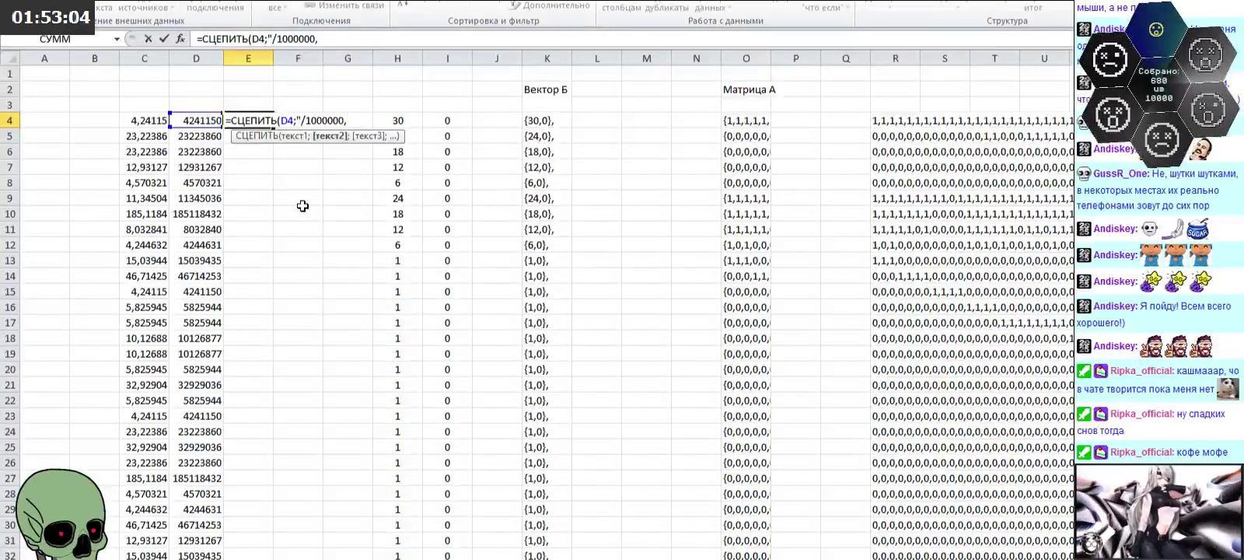
{"action": "type", "text": "\""}
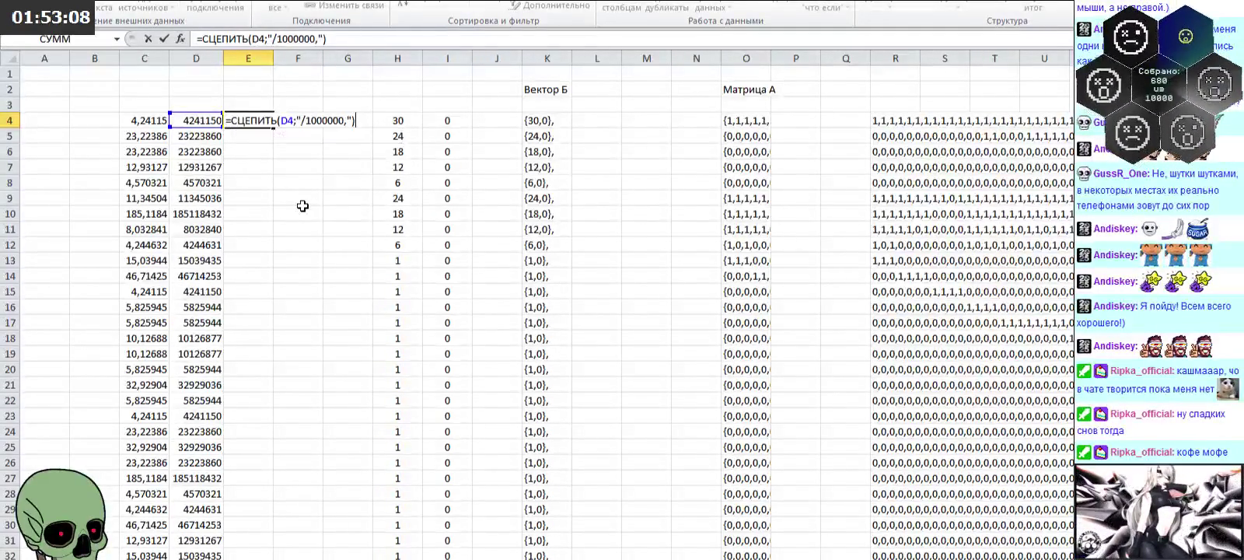
{"action": "key", "text": "Return"}
Step: Fill the E4 fraction formula down column E
{"action": "left_click", "coordinate": [260, 120]}
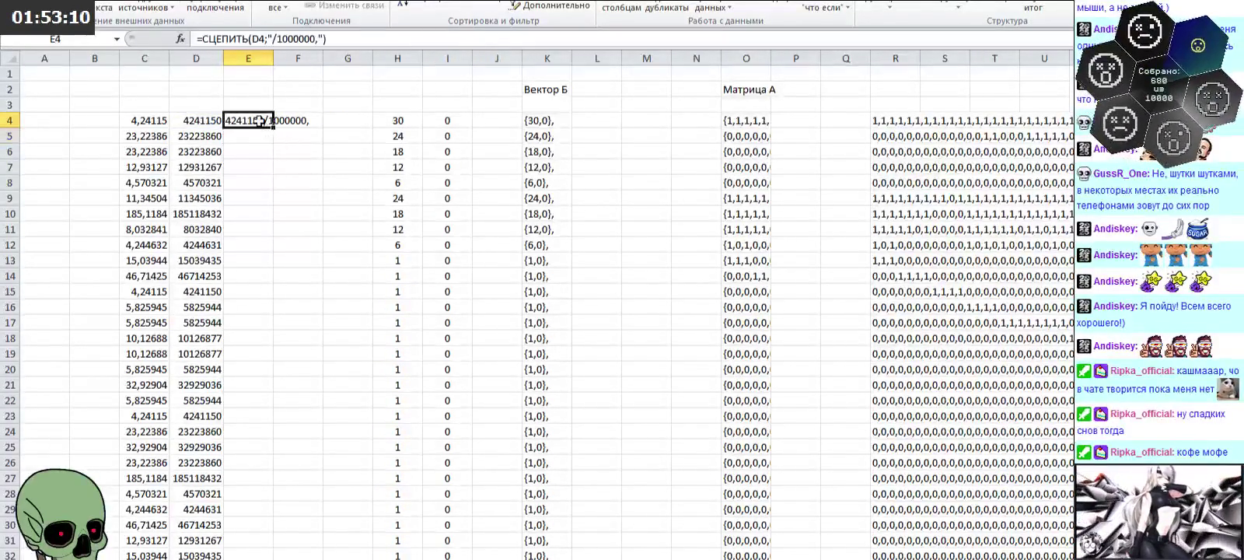
{"action": "mouse_move", "coordinate": [273, 128]}
{"action": "left_mouse_down"}
{"action": "mouse_move", "coordinate": [278, 289]}
{"action": "mouse_move", "coordinate": [249, 557]}
{"action": "mouse_move", "coordinate": [269, 546]}
{"action": "left_mouse_up"}
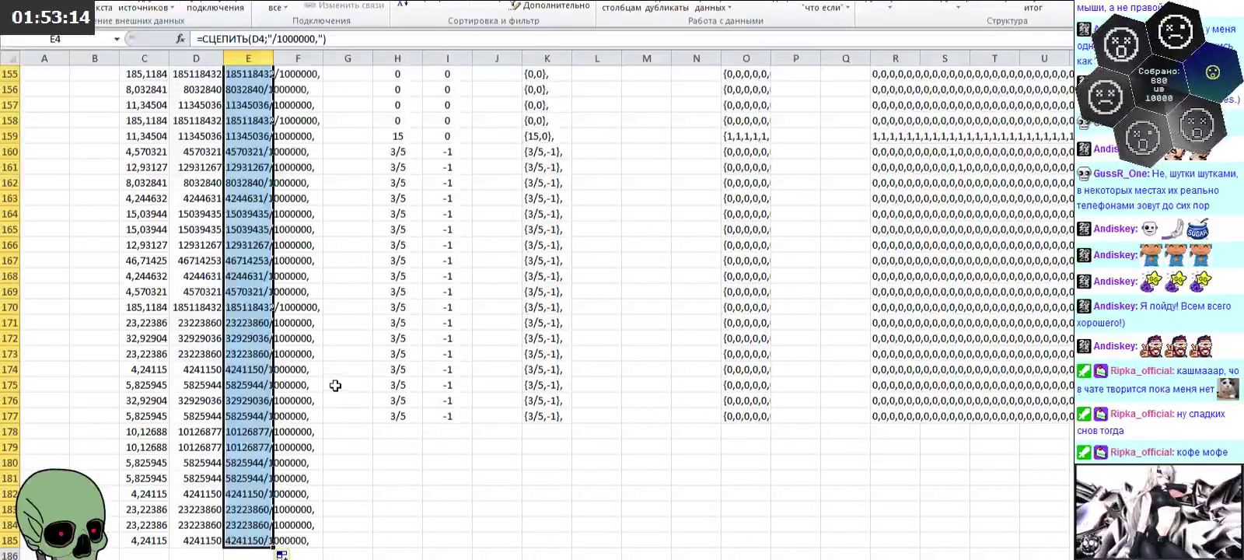
{"action": "scroll", "coordinate": [342, 382], "scroll_direction": "up", "scroll_amount": 11}
{"action": "scroll", "coordinate": [362, 312], "scroll_direction": "up", "scroll_amount": 1}
{"action": "scroll", "coordinate": [362, 311], "scroll_direction": "up", "scroll_amount": 10}
{"action": "scroll", "coordinate": [362, 310], "scroll_direction": "up", "scroll_amount": 9}
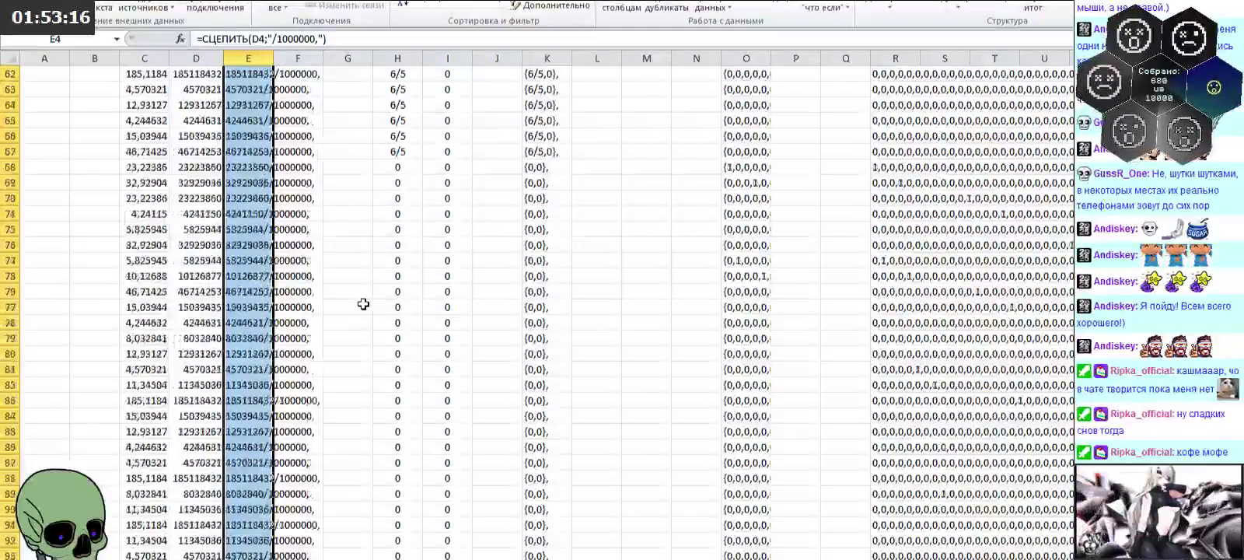
{"action": "scroll", "coordinate": [362, 307], "scroll_direction": "up", "scroll_amount": 10}
{"action": "scroll", "coordinate": [363, 304], "scroll_direction": "up", "scroll_amount": 4}
{"action": "scroll", "coordinate": [343, 233], "scroll_direction": "up", "scroll_amount": 1}
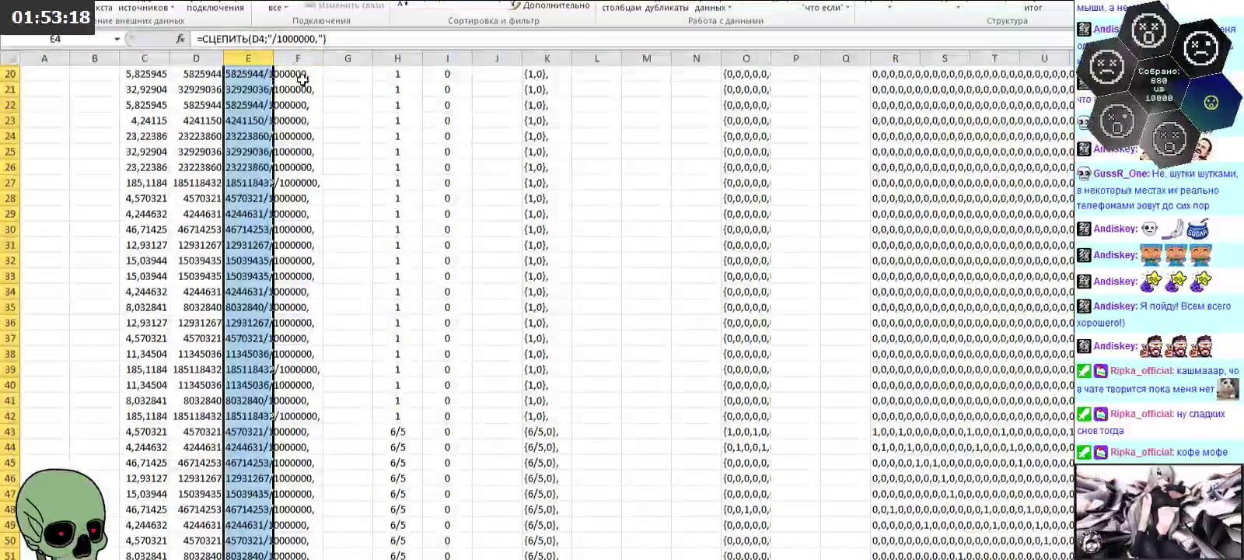
{"action": "scroll", "coordinate": [315, 156], "scroll_direction": "up", "scroll_amount": 7}
{"action": "left_click", "coordinate": [241, 102]}
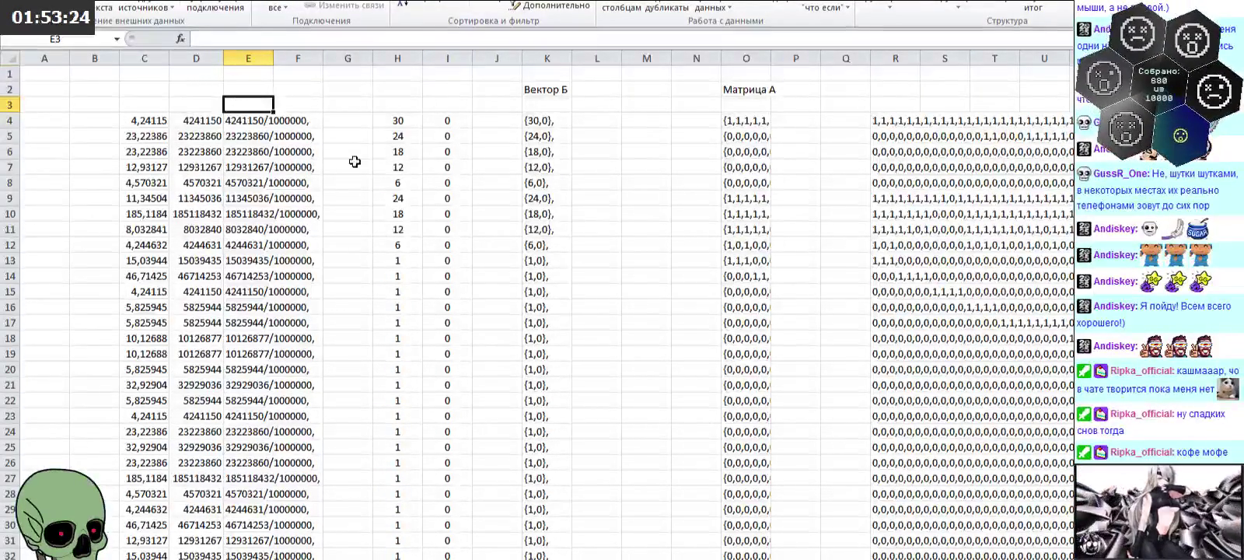
Step: Insert a blank row above row 1 of the table
{"action": "left_click", "coordinate": [165, 88]}
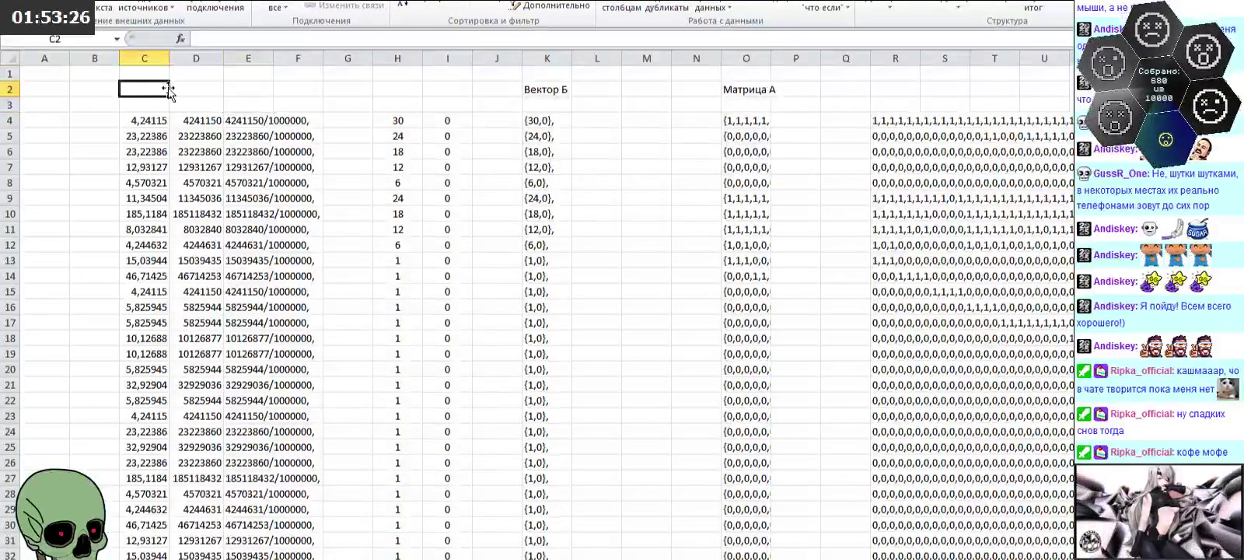
{"action": "left_click", "coordinate": [175, 89]}
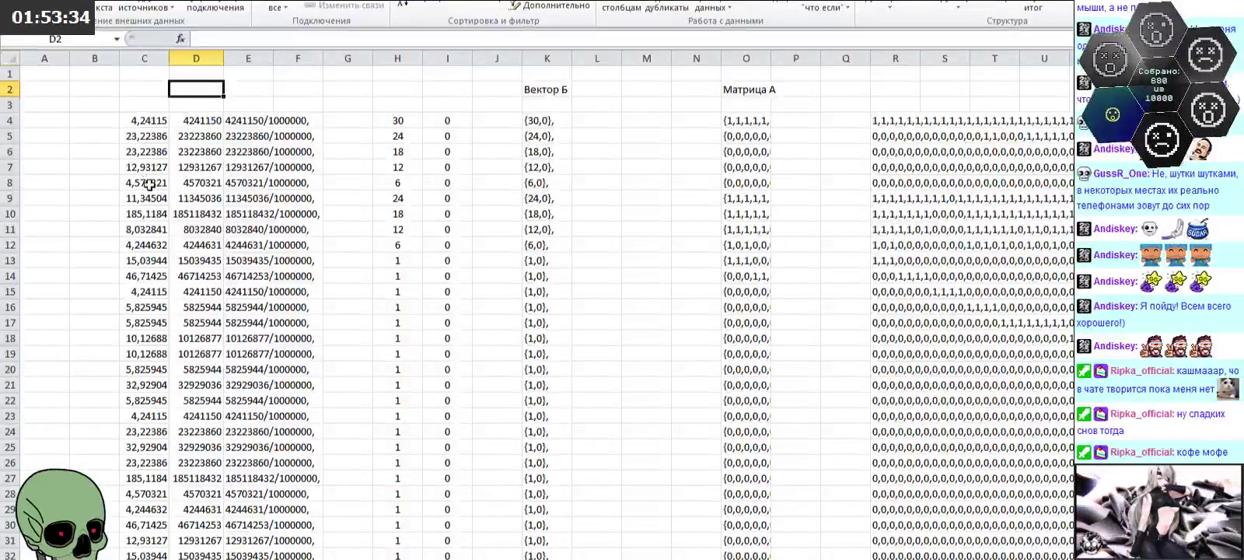
{"action": "right_click", "coordinate": [10, 73]}
{"action": "left_click", "coordinate": [56, 175]}
Step: Insert another row, label C2 'общий знаменатель' and enter 1000000 in D2
{"action": "right_click", "coordinate": [10, 73]}
{"action": "left_click", "coordinate": [56, 175]}
{"action": "left_click", "coordinate": [157, 87]}
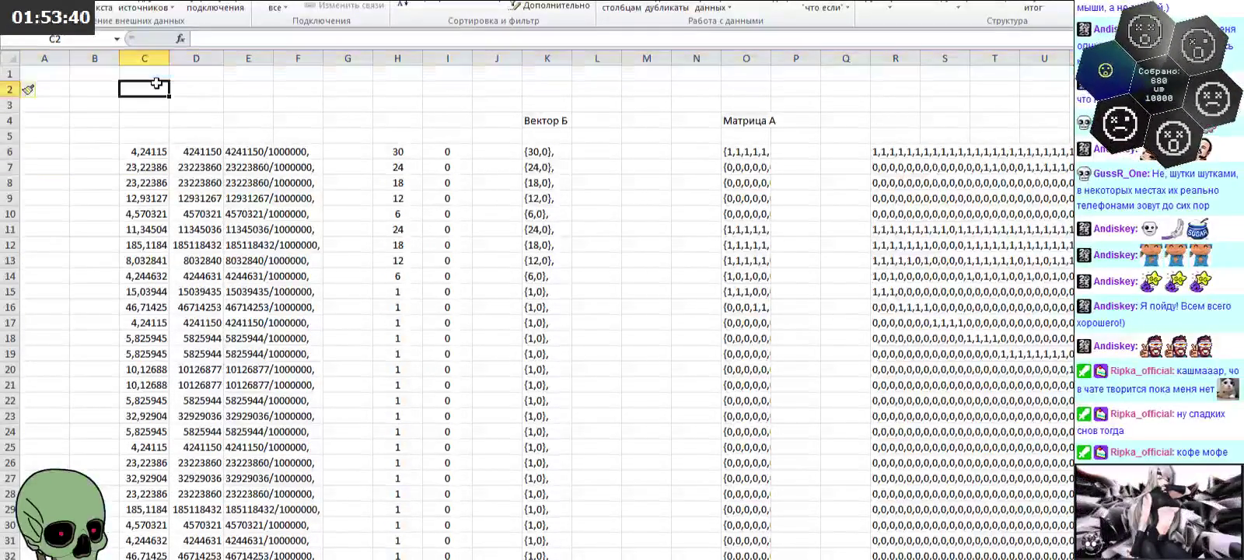
{"action": "type", "text": "об"}
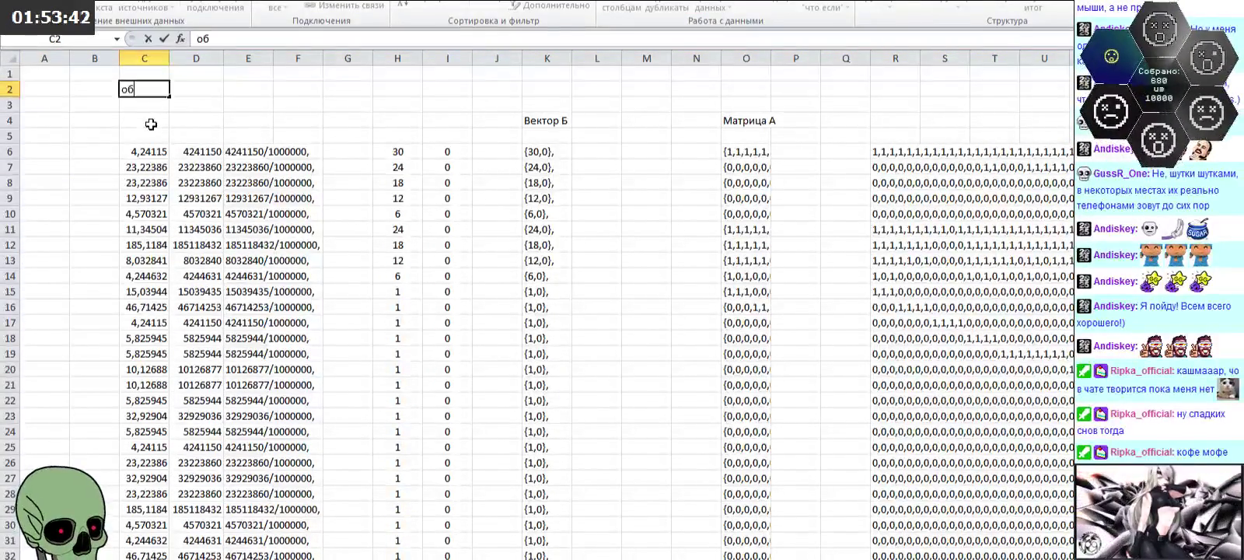
{"action": "type", "text": "щий знаменате"}
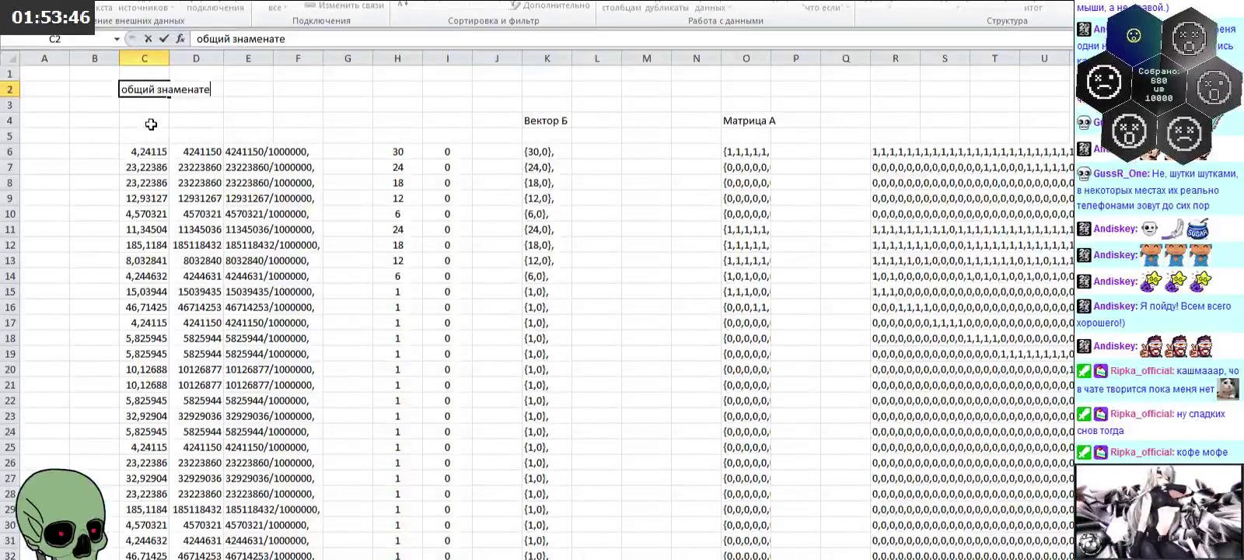
{"action": "key", "text": "BackSpace"}
{"action": "type", "text": "ль"}
{"action": "key", "text": "Tab"}
{"action": "type", "text": "1000000"}
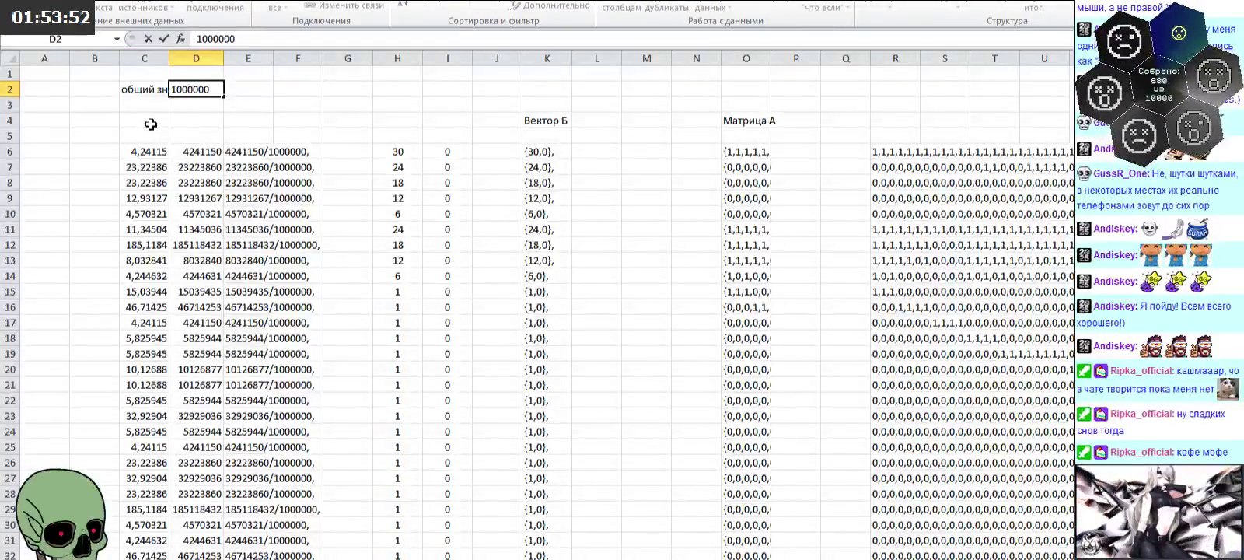
{"action": "key", "text": "Return"}
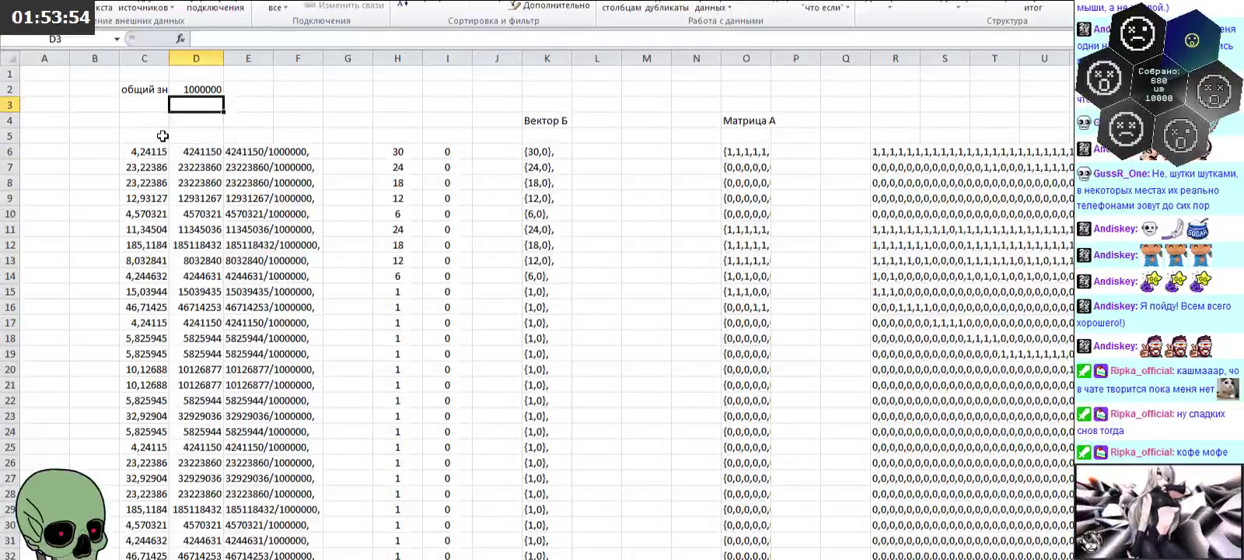
Step: Change D6 to =ОКРВНИЗ(C6*$D$2;1) so it uses the D2 denominator
{"action": "left_click", "coordinate": [187, 154]}
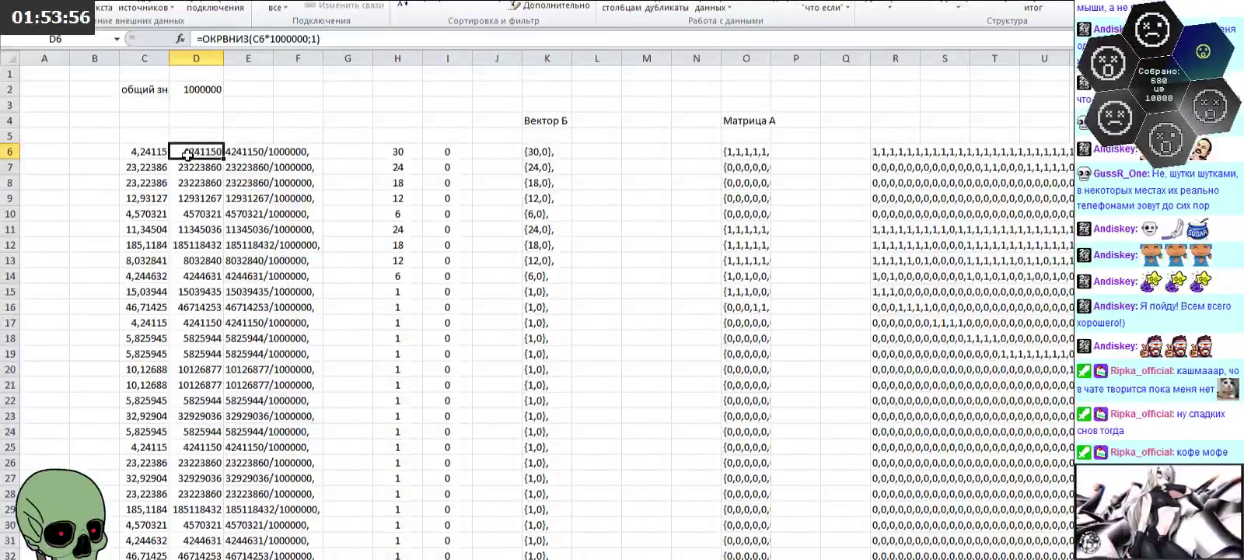
{"action": "left_click_drag", "start_coordinate": [270, 39], "coordinate": [309, 39]}
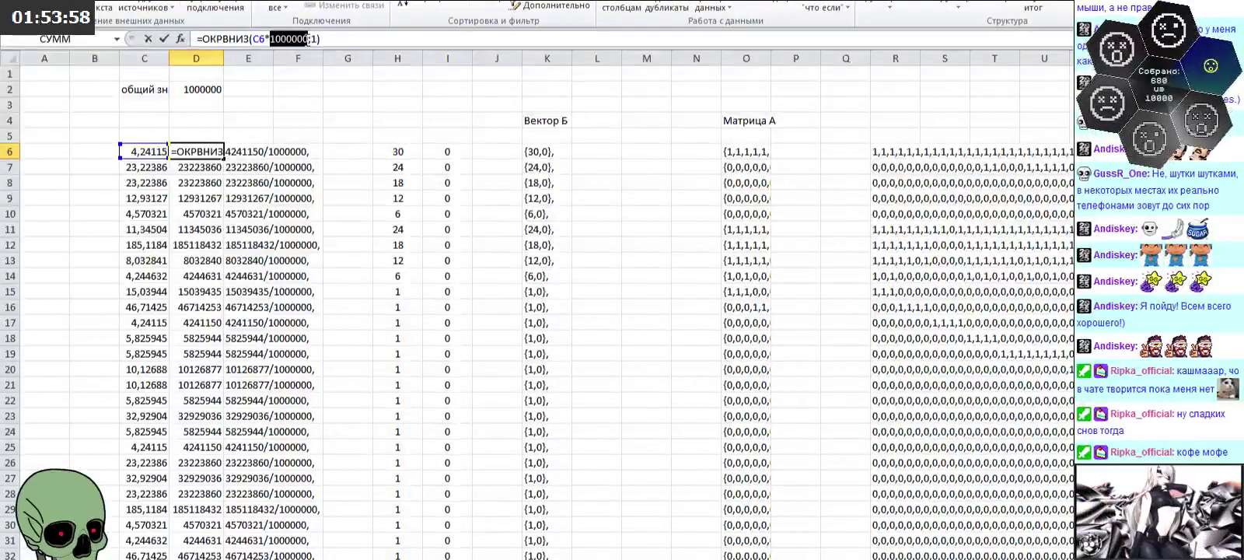
{"action": "left_click", "coordinate": [196, 89]}
{"action": "left_click", "coordinate": [270, 39]}
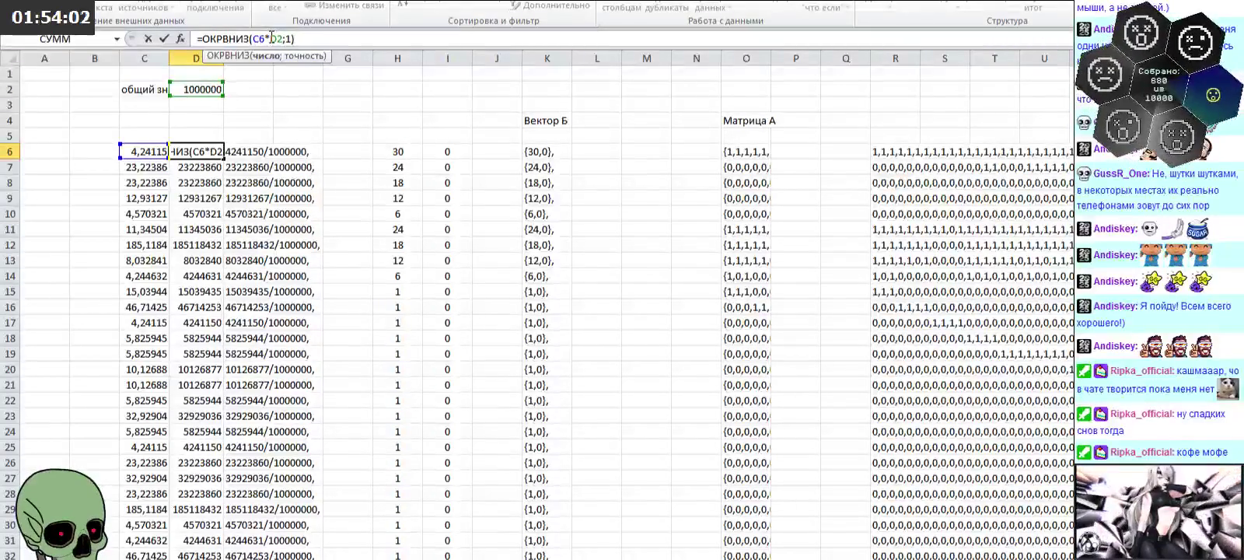
{"action": "type", "text": "$D$"}
{"action": "key", "text": "Return"}
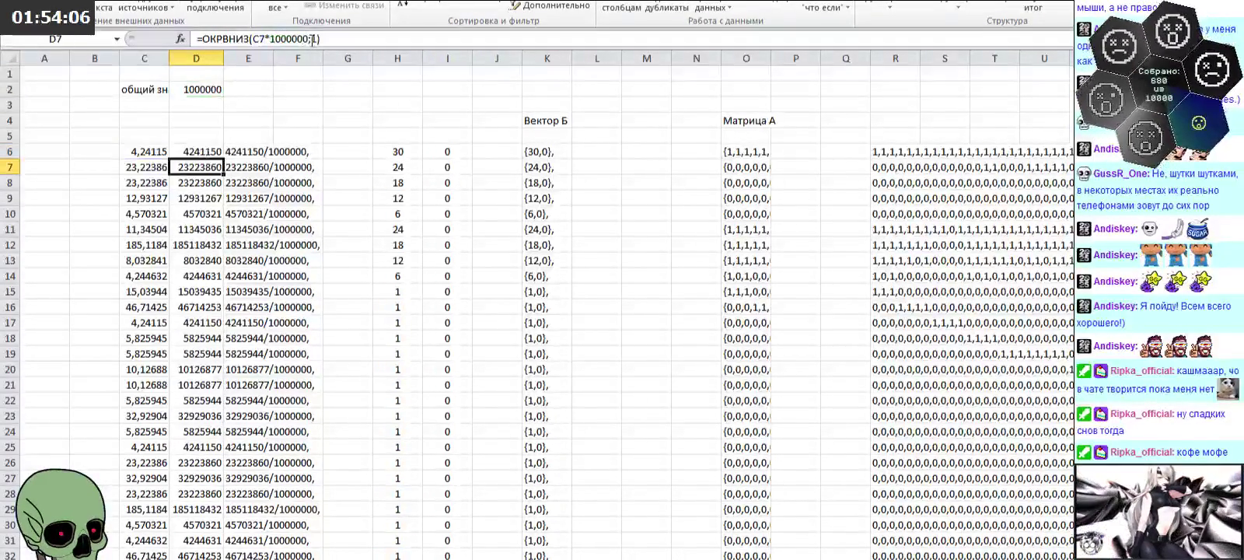
Step: Fill the updated D6 formula down column D
{"action": "left_click", "coordinate": [190, 152]}
{"action": "left_click_drag", "start_coordinate": [224, 160], "coordinate": [201, 548]}
{"action": "scroll", "coordinate": [394, 275], "scroll_direction": "up", "scroll_amount": 10}
{"action": "scroll", "coordinate": [394, 274], "scroll_direction": "up", "scroll_amount": 10}
{"action": "scroll", "coordinate": [394, 274], "scroll_direction": "up", "scroll_amount": 11}
{"action": "scroll", "coordinate": [396, 269], "scroll_direction": "up", "scroll_amount": 11}
{"action": "scroll", "coordinate": [396, 265], "scroll_direction": "up", "scroll_amount": 10}
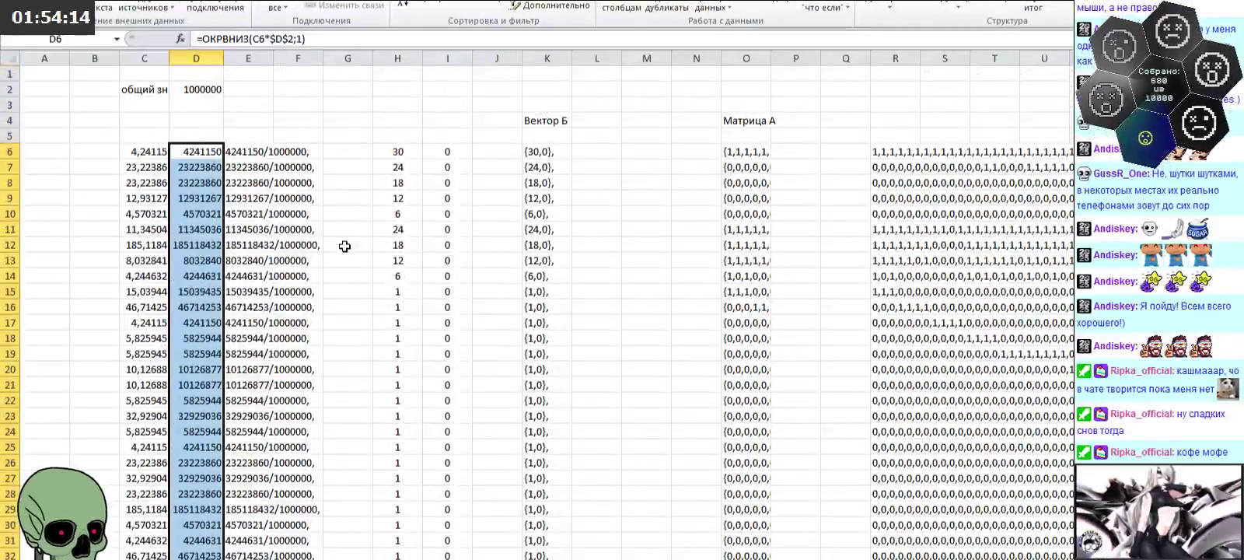
{"action": "left_click", "coordinate": [245, 154]}
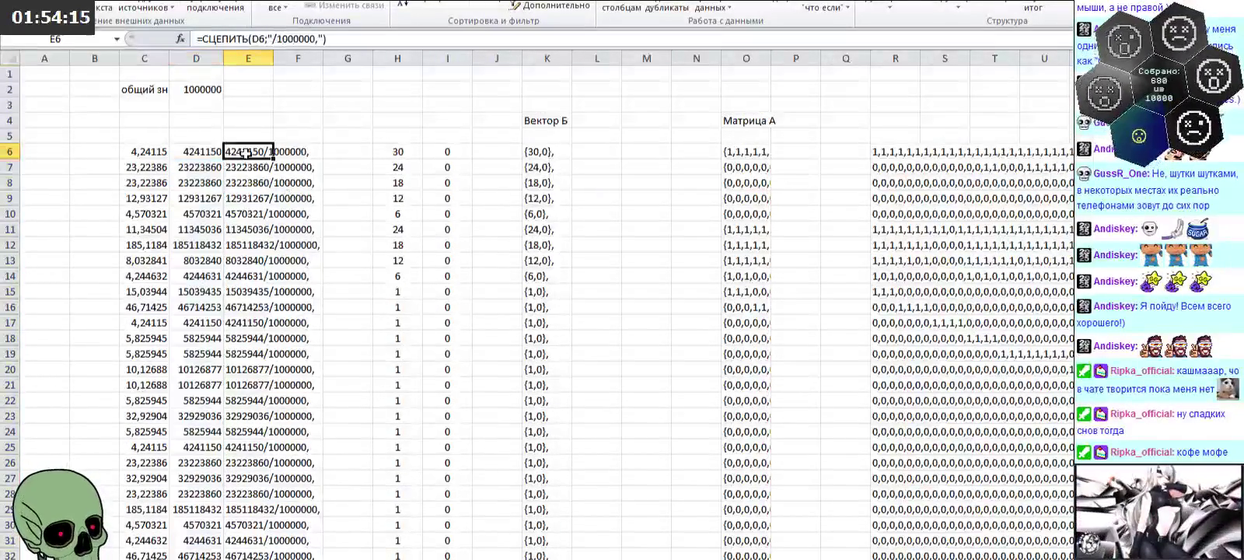
Step: Change E6 to =СЦЕПИТЬ(D6;"/";$D$2;",") using the D2 denominator
{"action": "left_click", "coordinate": [316, 39]}
{"action": "type", "text": ","}
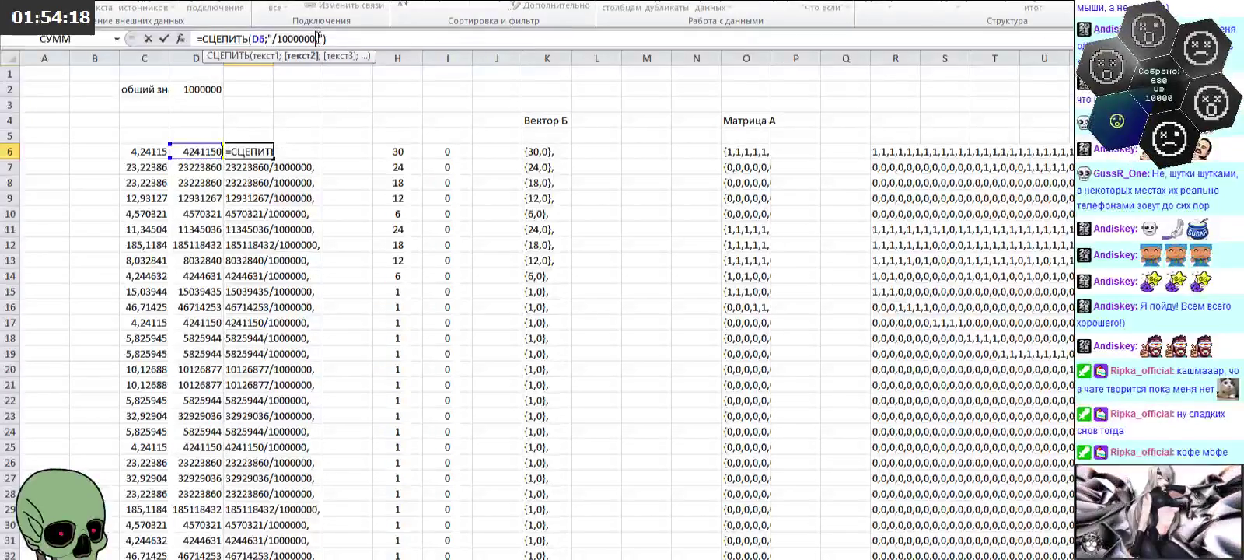
{"action": "key", "text": "BackSpace"}
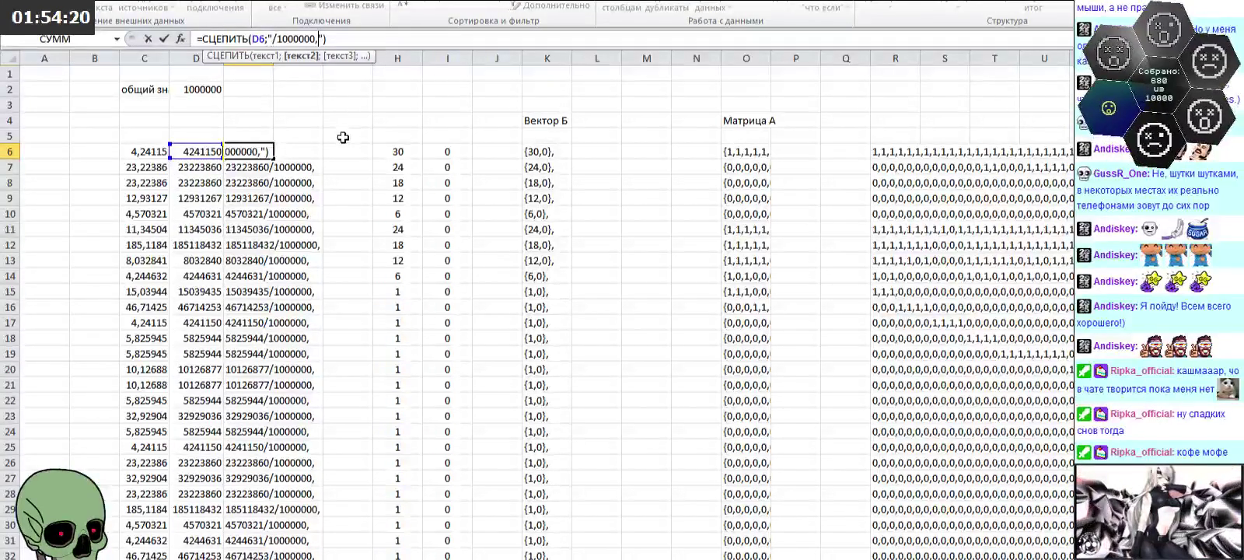
{"action": "key", "text": "BackSpace"}
{"action": "key", "text": "BackSpace"}
{"action": "key", "text": "BackSpace"}
{"action": "key", "text": "BackSpace"}
{"action": "key", "text": "BackSpace"}
{"action": "key", "text": "BackSpace"}
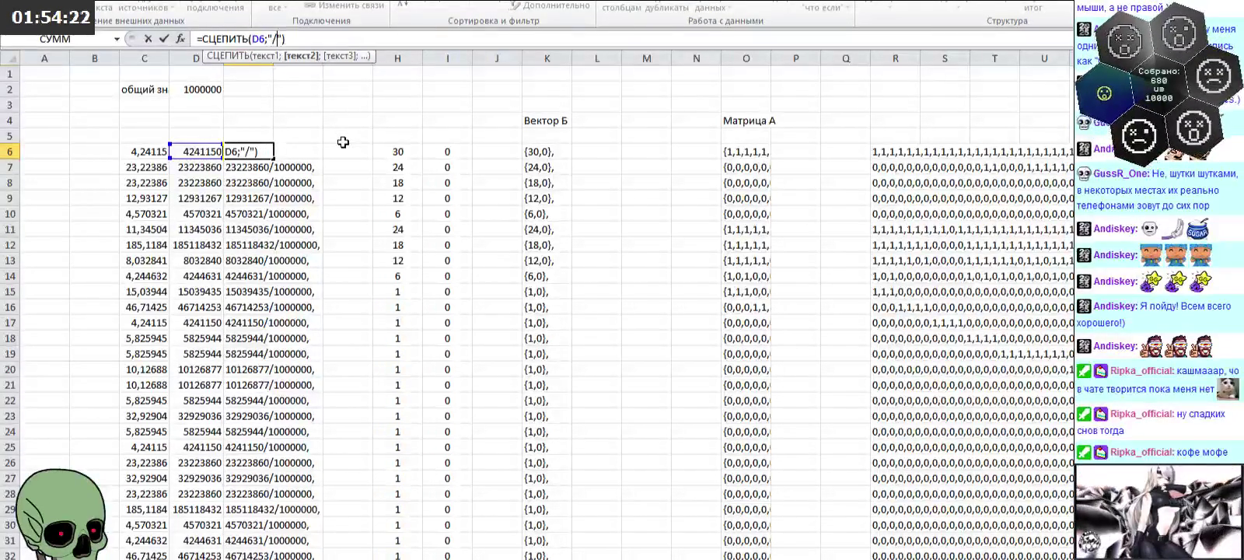
{"action": "type", "text": ";"}
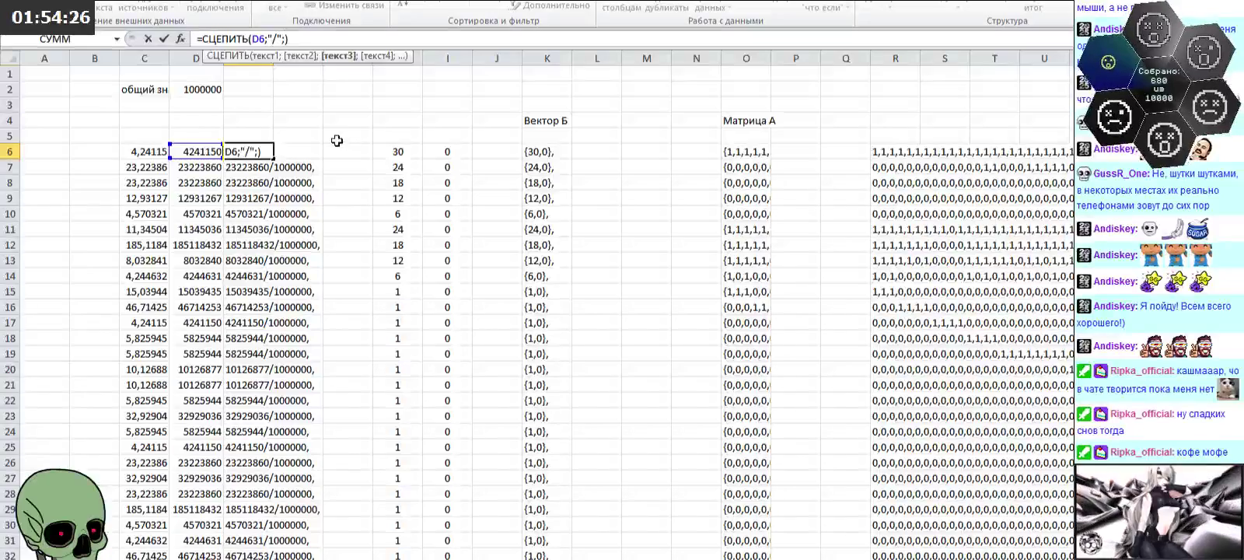
{"action": "left_click", "coordinate": [203, 88]}
{"action": "left_click", "coordinate": [287, 39]}
{"action": "key", "text": "F4"}
{"action": "type", "text": ";\","}
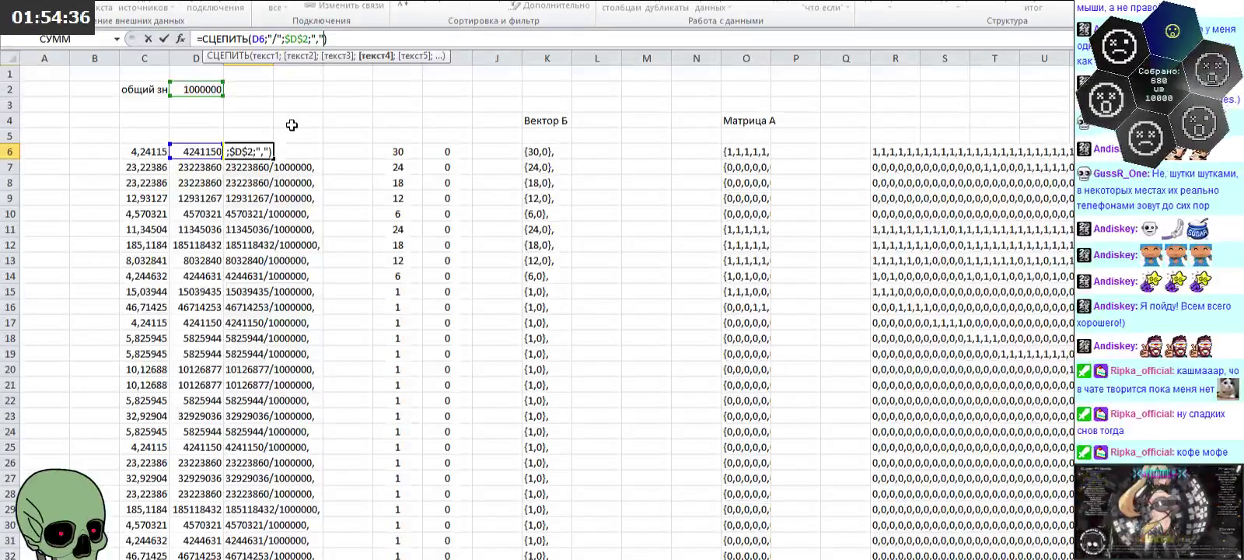
{"action": "key", "text": "Return"}
Step: Fill the new E6 fraction formula down column E
{"action": "left_click", "coordinate": [268, 155]}
{"action": "mouse_move", "coordinate": [273, 158]}
{"action": "left_mouse_down"}
{"action": "mouse_move", "coordinate": [249, 556]}
{"action": "mouse_move", "coordinate": [263, 551]}
{"action": "left_mouse_up"}
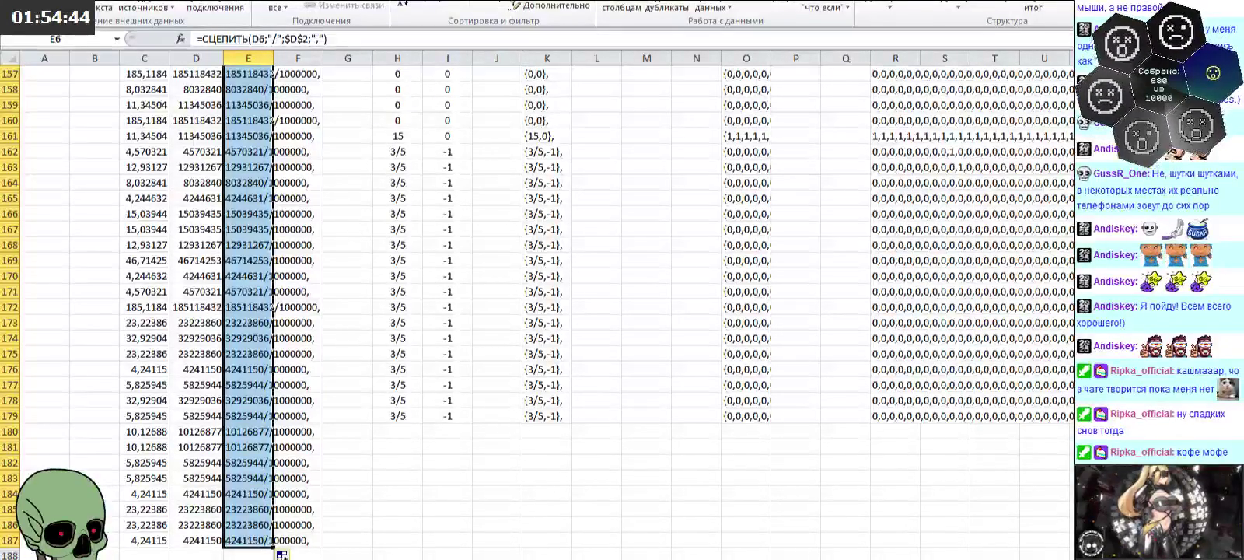
{"action": "scroll", "coordinate": [426, 137], "scroll_direction": "up", "scroll_amount": 20}
{"action": "scroll", "coordinate": [425, 137], "scroll_direction": "up", "scroll_amount": 2}
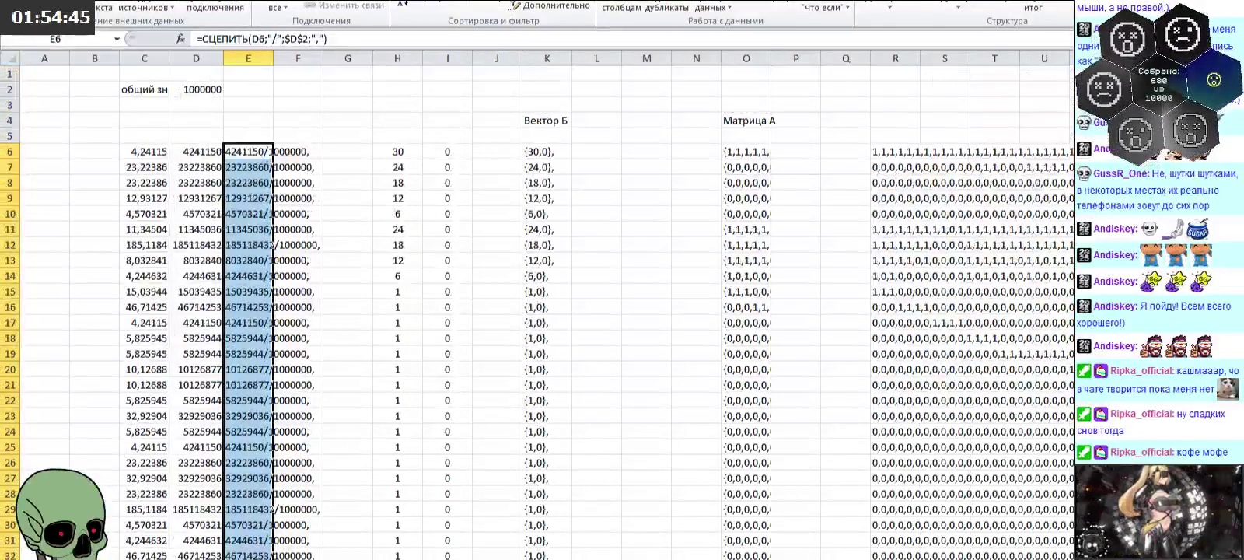
Step: Head E4 'Коэфы С' and switch over to Notepad++
{"action": "left_click", "coordinate": [256, 120]}
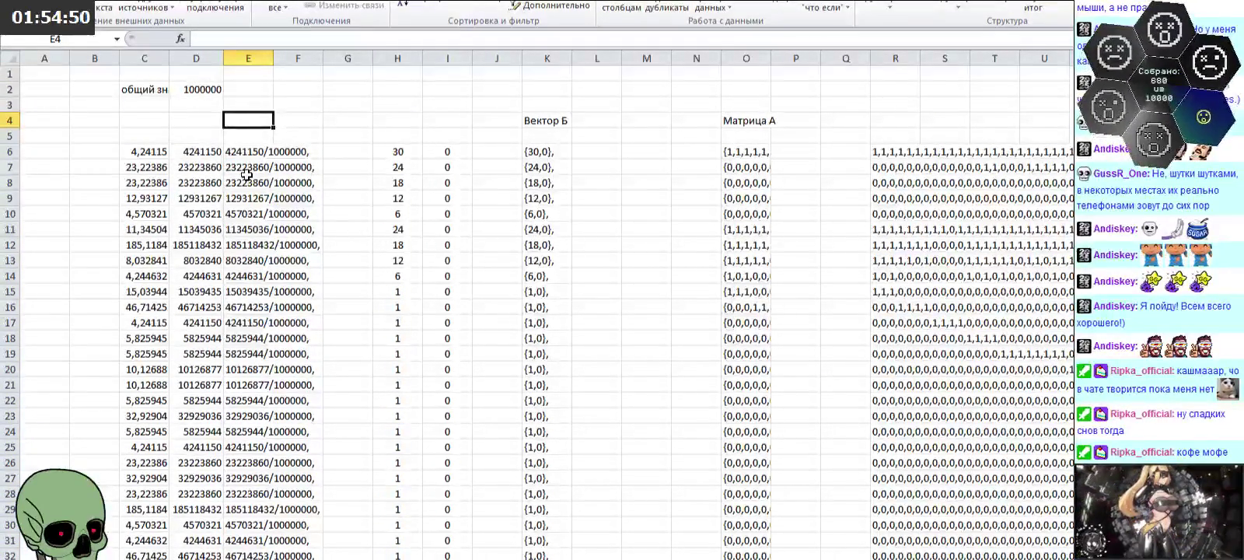
{"action": "type", "text": "Век"}
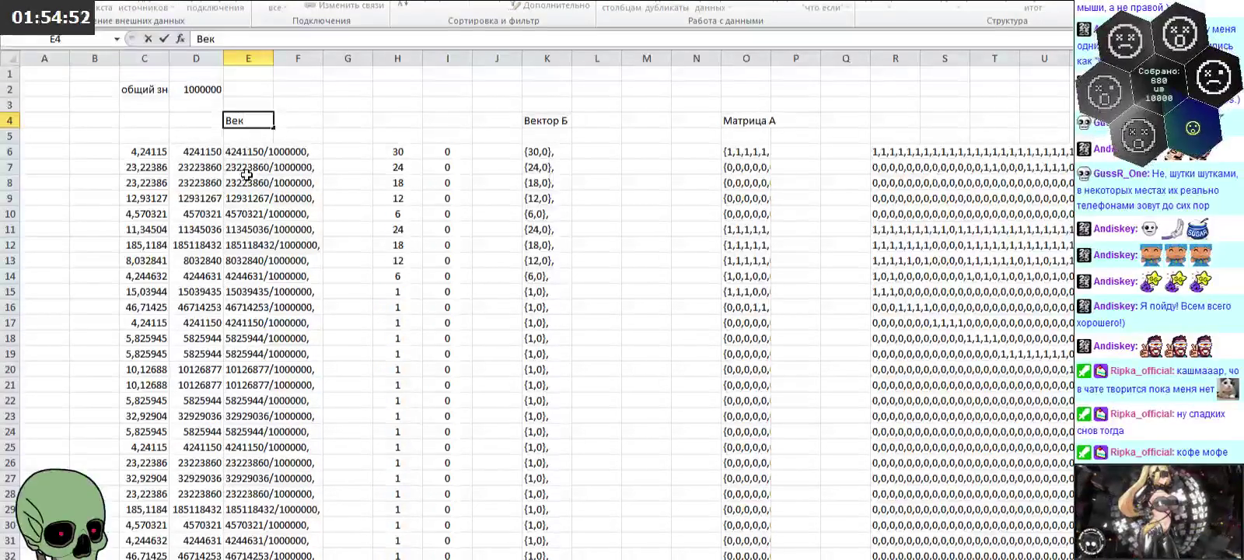
{"action": "key", "text": "BackSpace"}
{"action": "key", "text": "BackSpace"}
{"action": "type", "text": "Коф"}
{"action": "key", "text": "BackSpace"}
{"action": "type", "text": "эфы С"}
{"action": "key", "text": "Return"}
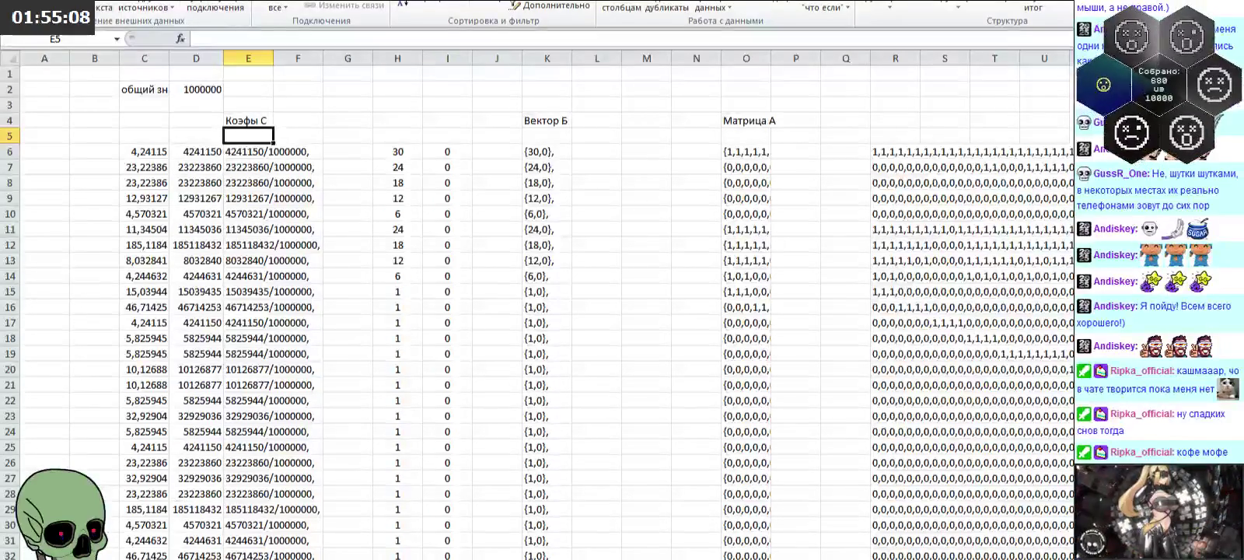
{"action": "key", "text": "alt+Tab"}
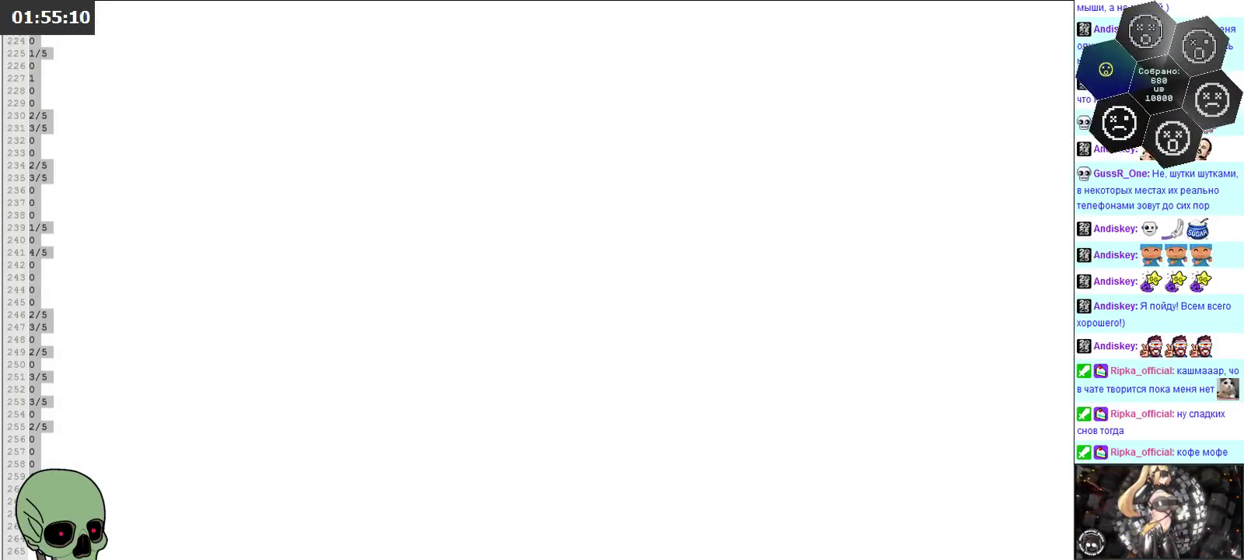
Step: Close the 'new 9' tab without saving, close the other file, and return to Excel
{"action": "key", "text": "ctrl+w"}
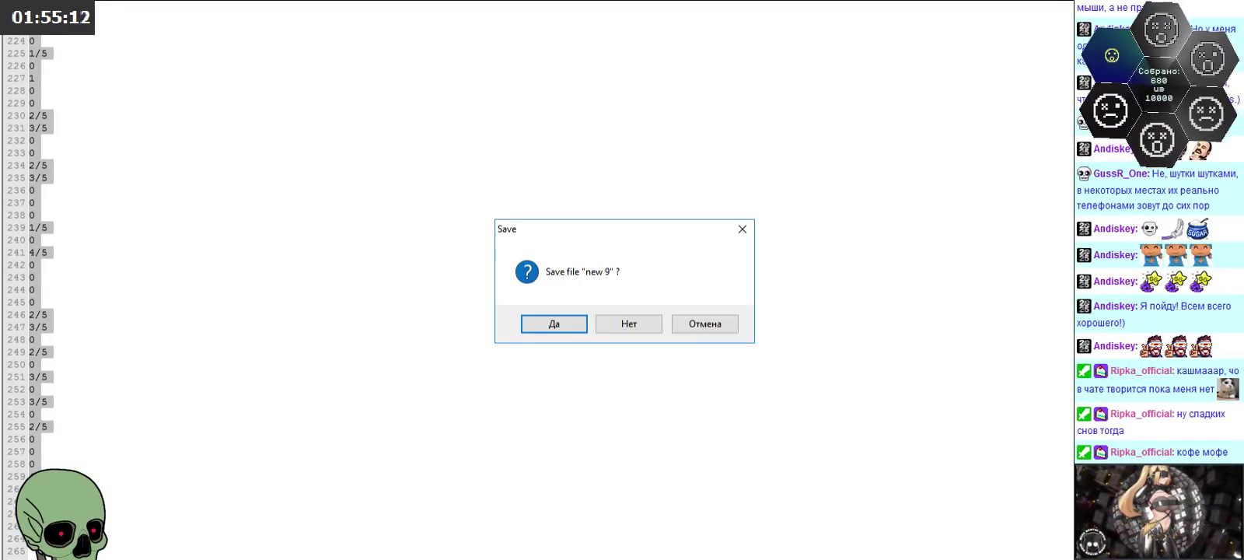
{"action": "left_click", "coordinate": [649, 322]}
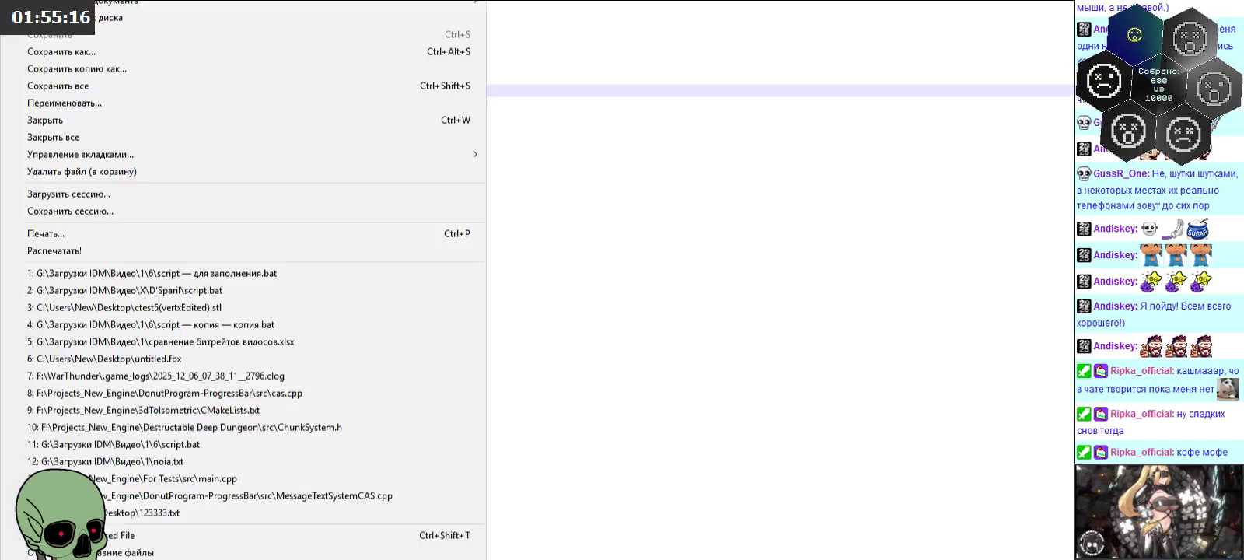
{"action": "left_click", "coordinate": [141, 72]}
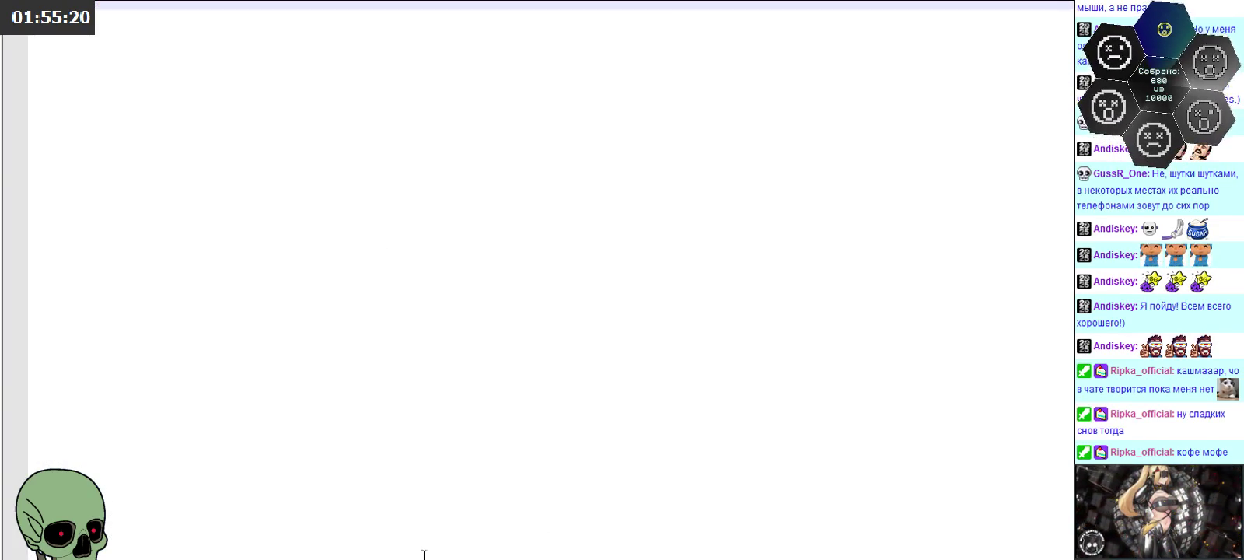
{"action": "mouse_move", "coordinate": [273, 556]}
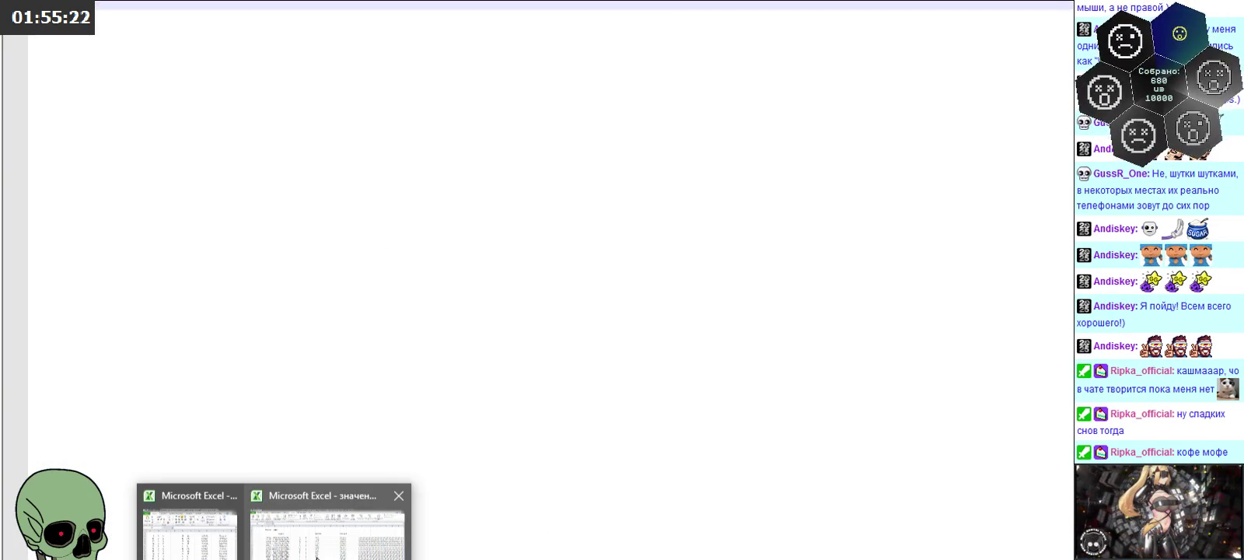
{"action": "left_click", "coordinate": [281, 548]}
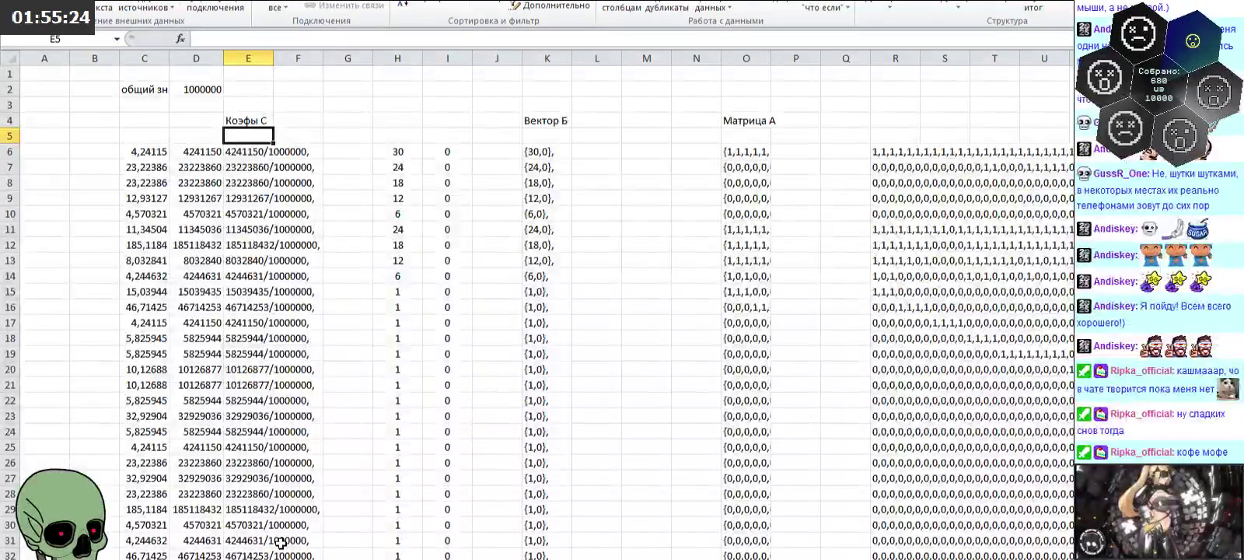
Step: Copy the Матрица А column O6:O179 in Excel
{"action": "left_click", "coordinate": [735, 153]}
{"action": "scroll", "coordinate": [780, 460], "scroll_direction": "down", "scroll_amount": 1}
{"action": "scroll", "coordinate": [780, 460], "scroll_direction": "down", "scroll_amount": 20}
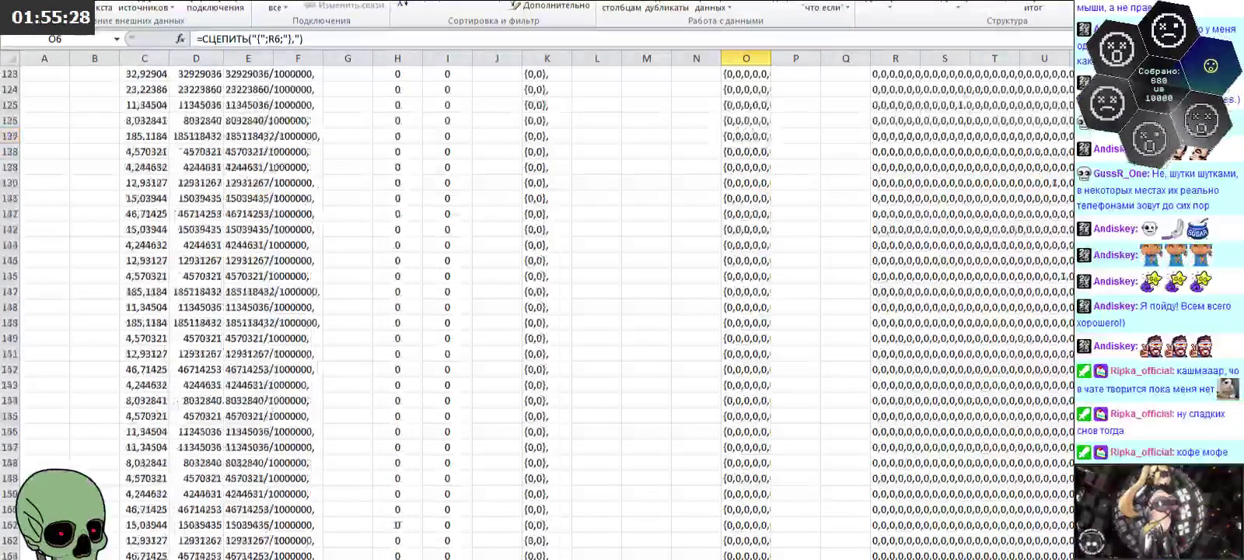
{"action": "scroll", "coordinate": [780, 460], "scroll_direction": "down", "scroll_amount": 10}
{"action": "left_click", "coordinate": [743, 471], "text": "shift"}
{"action": "key", "text": "ctrl+c"}
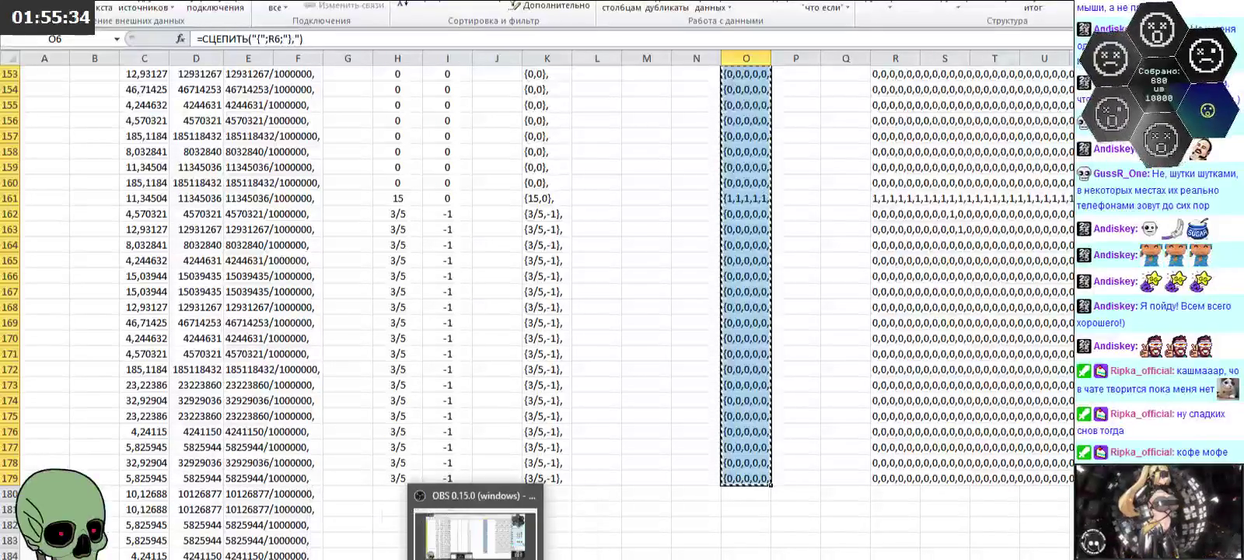
Step: Replace the old Notepad++ text with the pasted Матрица А rows
{"action": "left_click", "coordinate": [307, 544]}
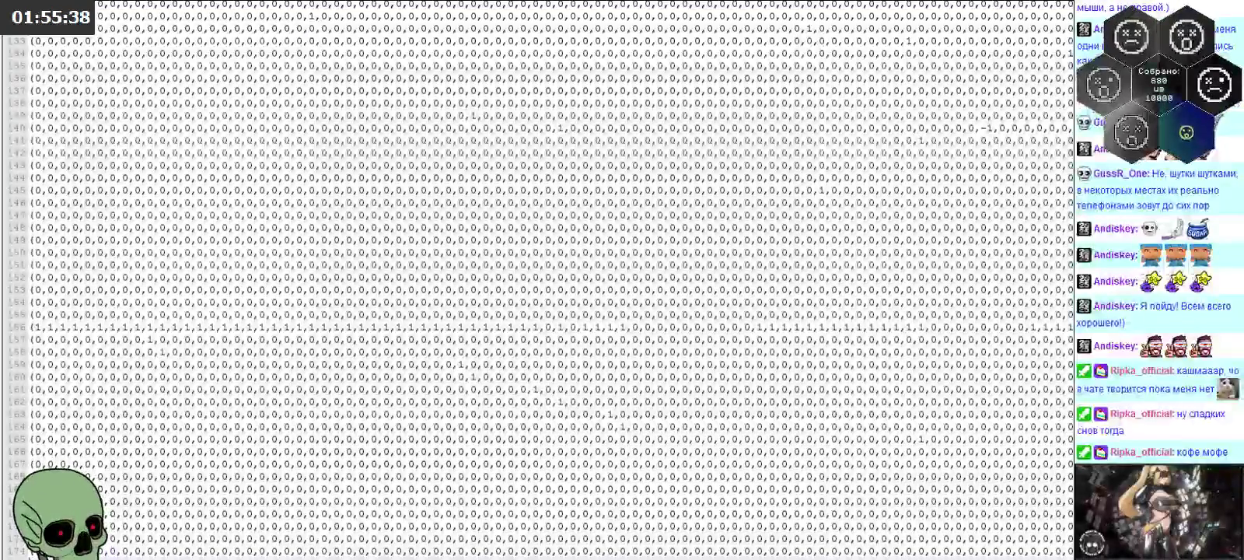
{"action": "key", "text": "ctrl+a"}
{"action": "key", "text": "Delete"}
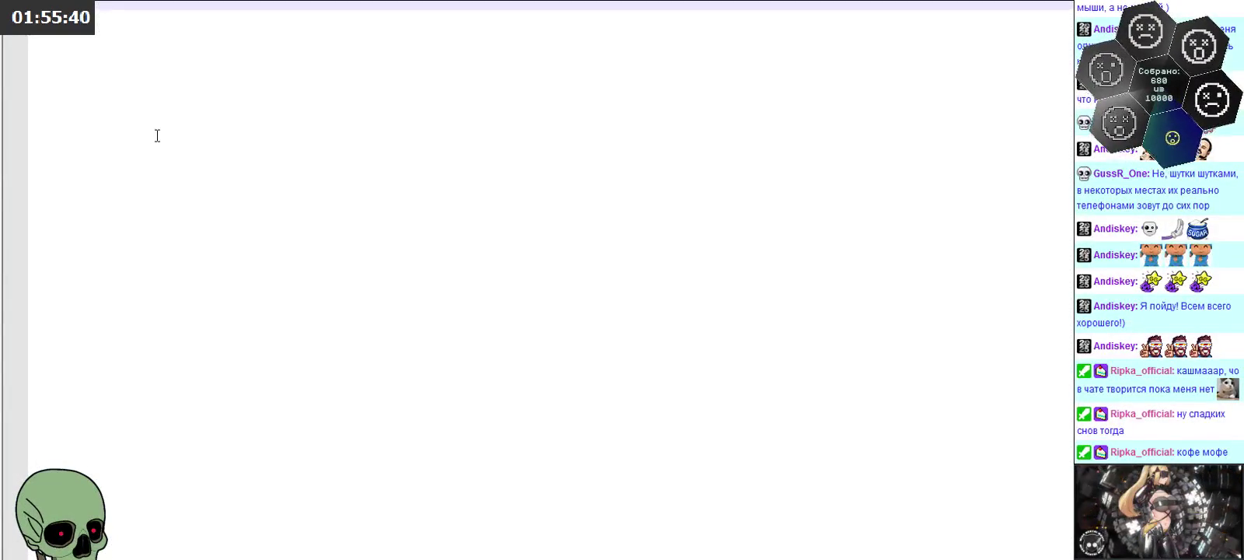
{"action": "key", "text": "ctrl+v"}
{"action": "key", "text": "ctrl+a"}
{"action": "key", "text": "ctrl+v"}
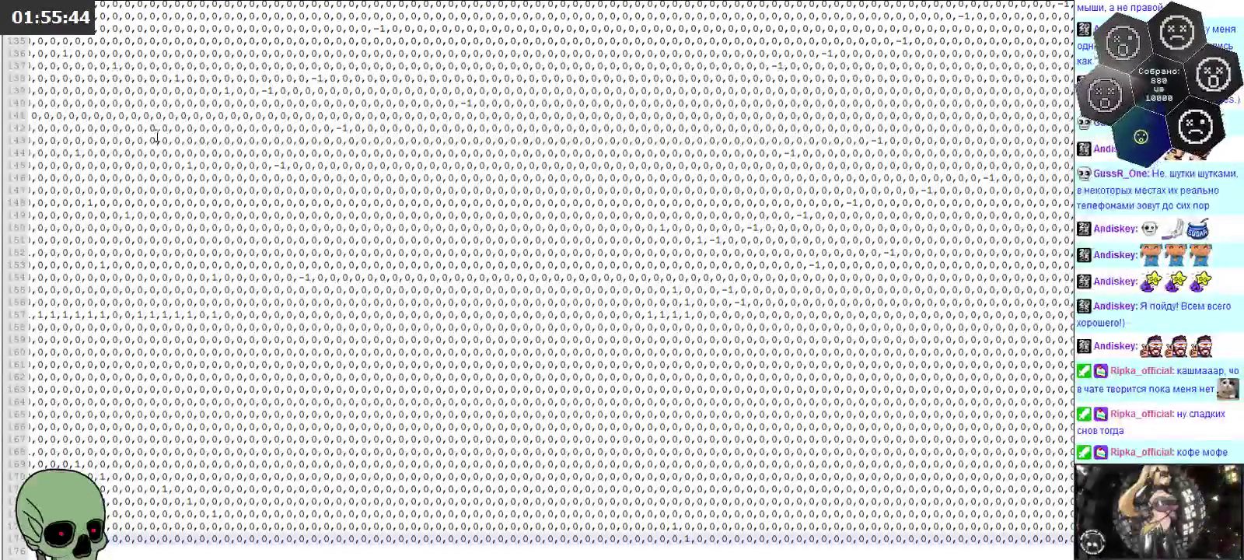
{"action": "key", "text": "ctrl+a"}
{"action": "key", "text": "ctrl+v"}
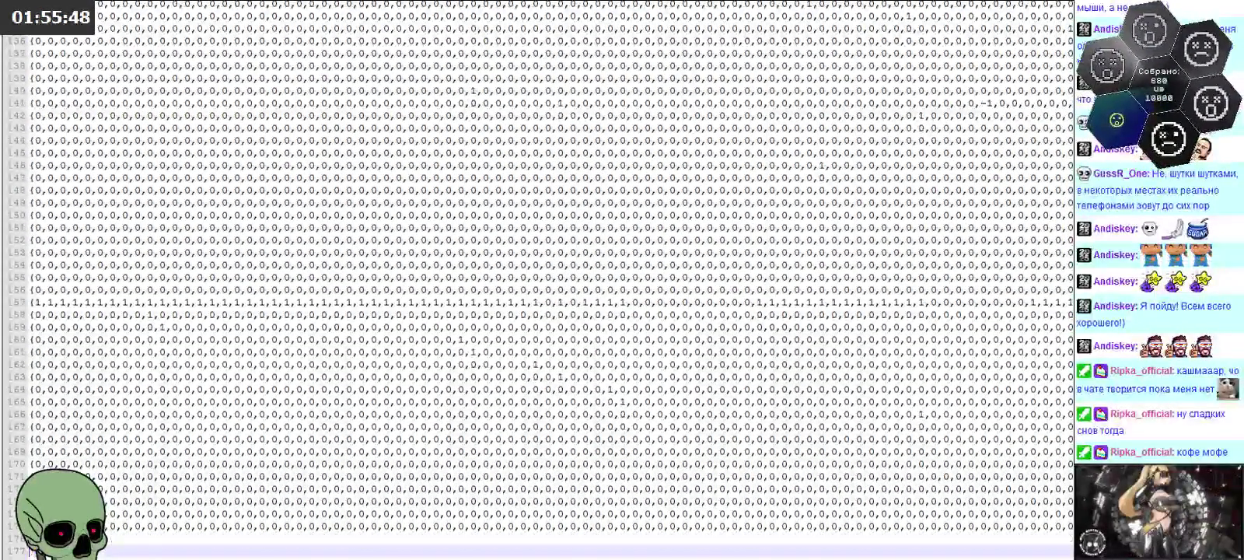
Step: Check the end of the matrix file, then return to the bottom of vector b in Excel
{"action": "key", "text": "ctrl+End"}
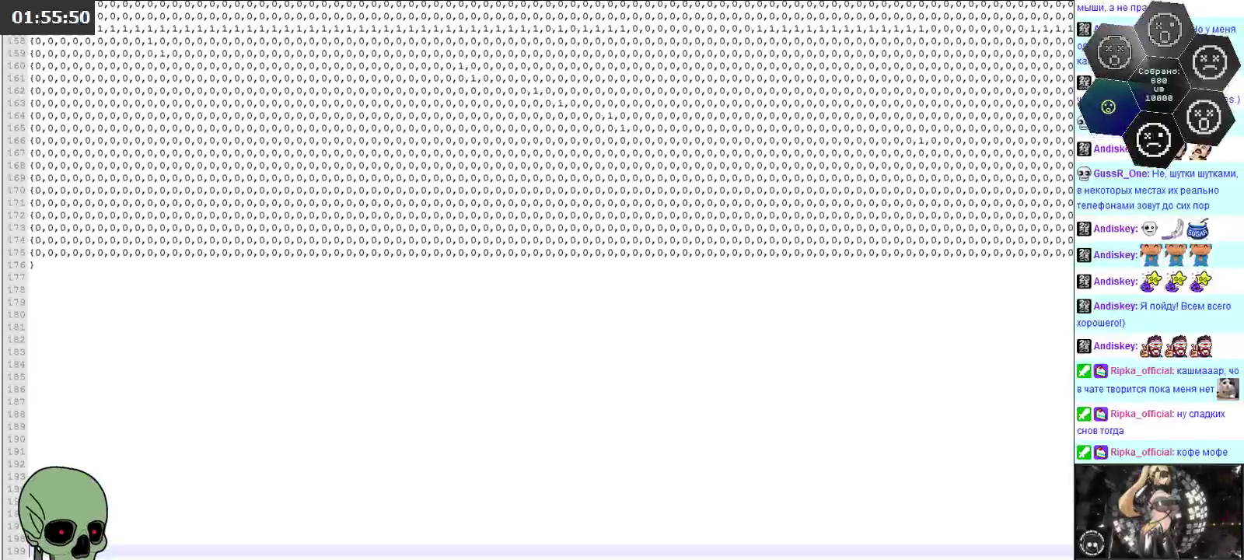
{"action": "key", "text": "alt+Tab"}
{"action": "scroll", "coordinate": [557, 233], "scroll_direction": "down", "scroll_amount": 1}
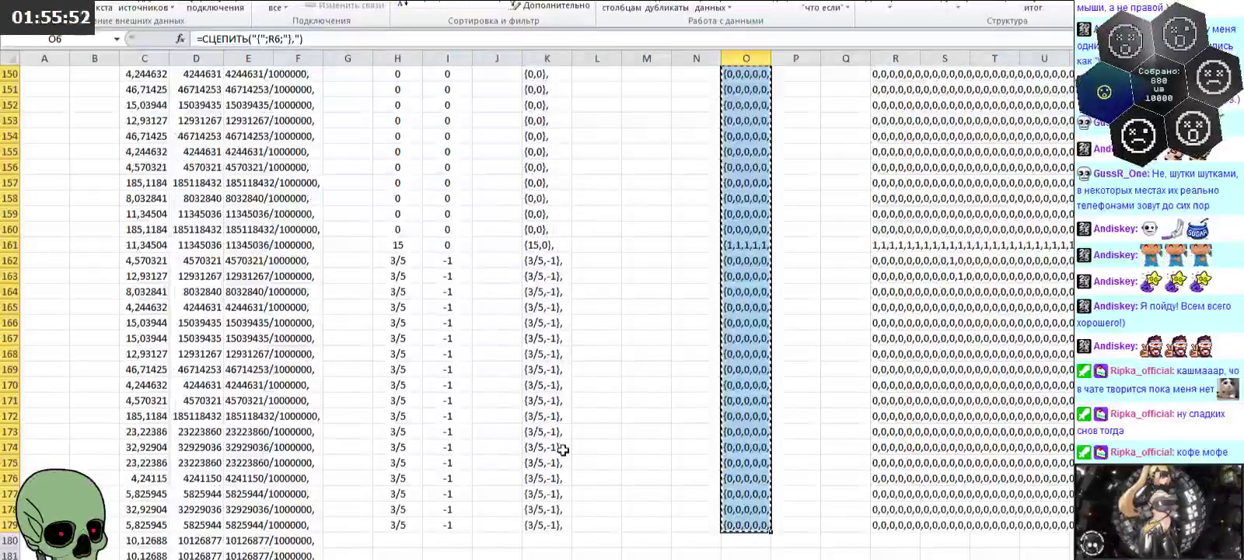
{"action": "left_click", "coordinate": [544, 509]}
Step: Copy the vector b column starting at K6 in Excel
{"action": "scroll", "coordinate": [615, 161], "scroll_direction": "up", "scroll_amount": 10}
{"action": "scroll", "coordinate": [616, 140], "scroll_direction": "up", "scroll_amount": 10}
{"action": "scroll", "coordinate": [614, 125], "scroll_direction": "up", "scroll_amount": 7}
{"action": "scroll", "coordinate": [597, 124], "scroll_direction": "up", "scroll_amount": 8}
{"action": "scroll", "coordinate": [570, 119], "scroll_direction": "up", "scroll_amount": 9}
{"action": "scroll", "coordinate": [570, 119], "scroll_direction": "up", "scroll_amount": 5}
{"action": "scroll", "coordinate": [567, 113], "scroll_direction": "up", "scroll_amount": 3}
{"action": "left_click", "coordinate": [552, 150]}
{"action": "key", "text": "ctrl+shift+Down"}
{"action": "key", "text": "ctrl+c"}
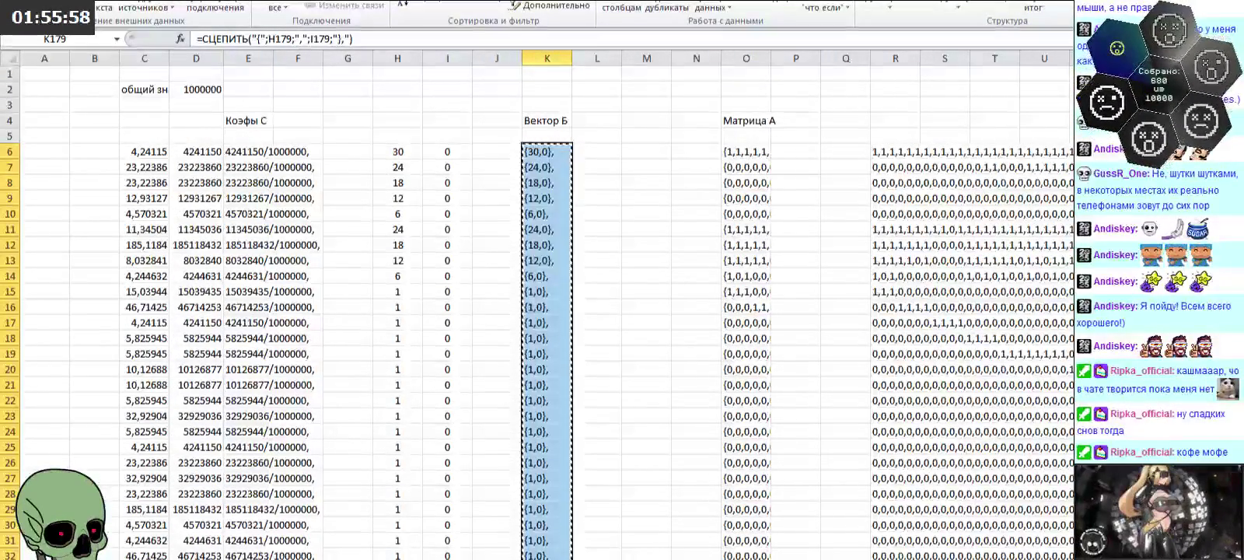
Step: Paste the vector b pairs into a new braced list below the matrix in Notepad++
{"action": "key", "text": "alt+Tab"}
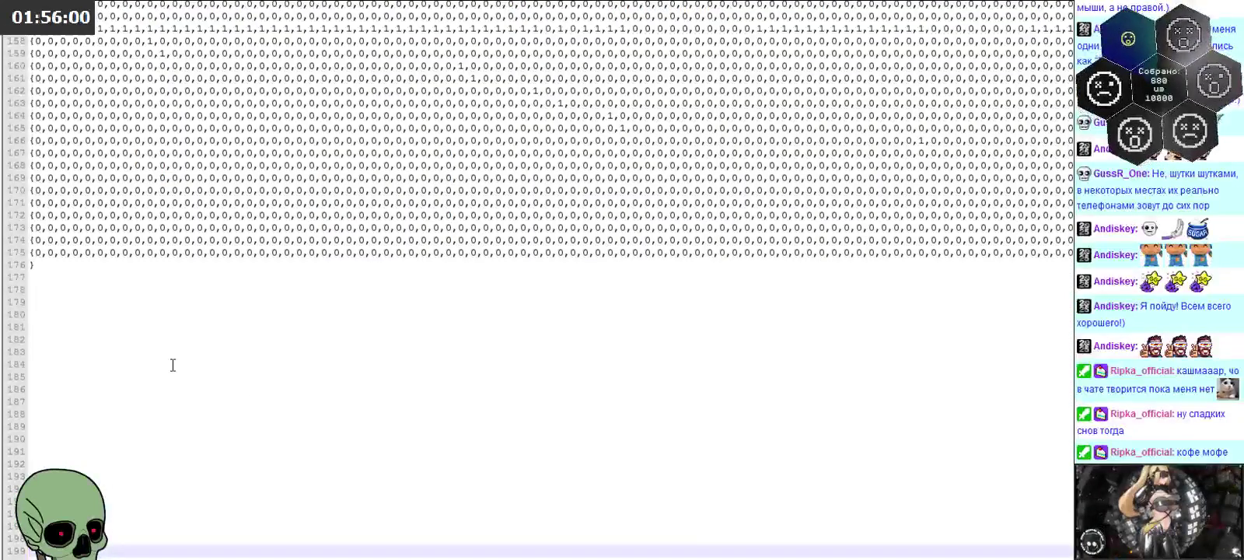
{"action": "left_click", "coordinate": [173, 364]}
{"action": "type", "text": "{"}
{"action": "key", "text": "Return"}
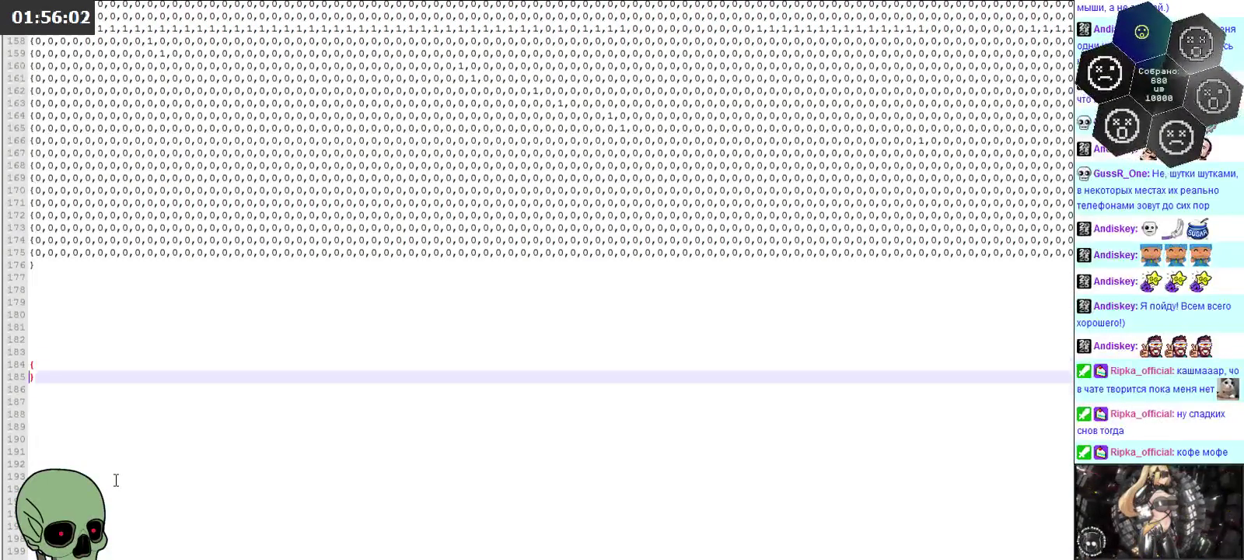
{"action": "key", "text": "ctrl+v"}
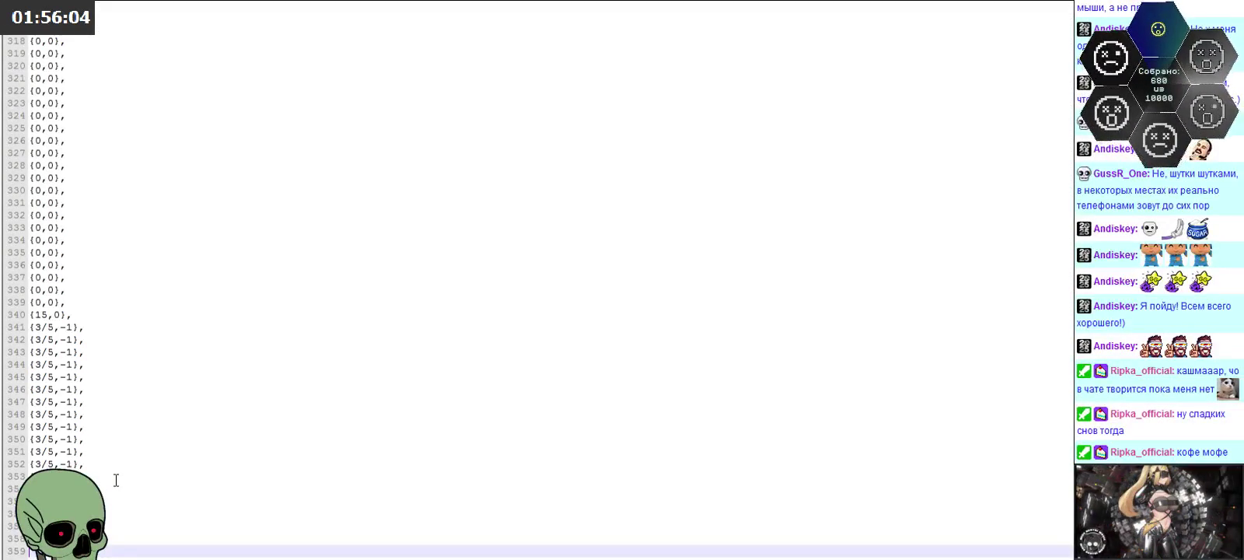
{"action": "key", "text": "Up"}
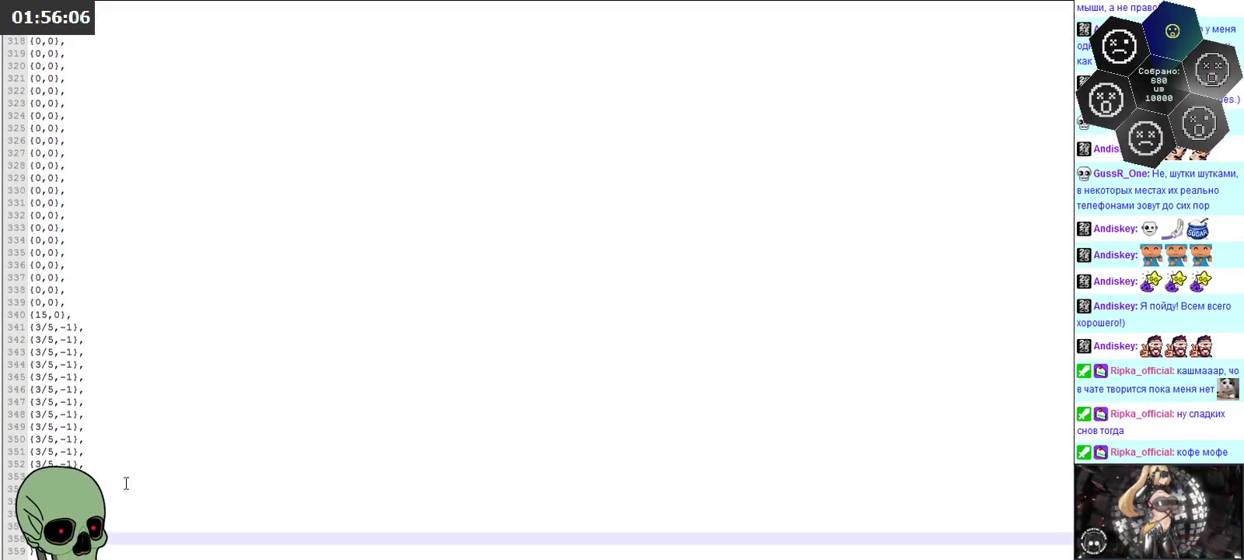
Step: Copy the cost-coefficient fractions from E6 down in Excel
{"action": "key", "text": "alt+Tab"}
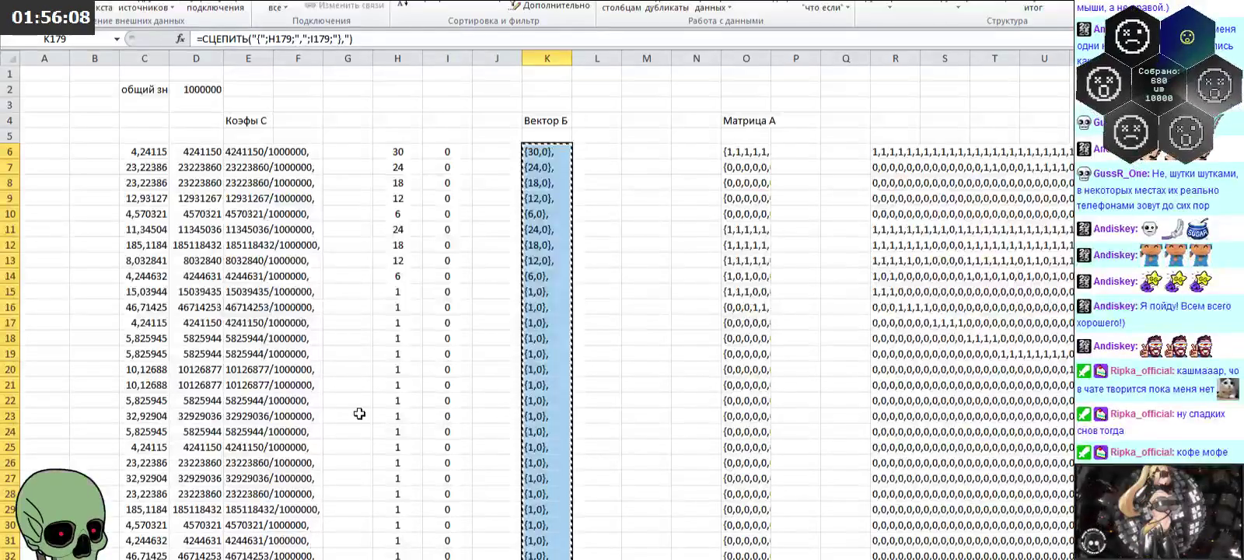
{"action": "left_click", "coordinate": [276, 153]}
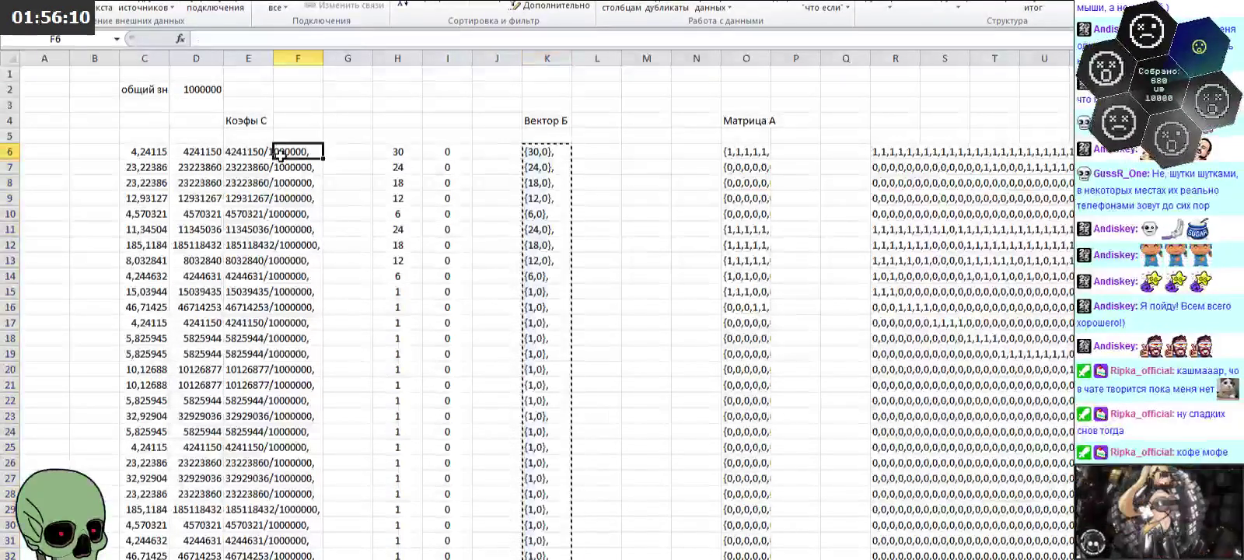
{"action": "scroll", "coordinate": [372, 277], "scroll_direction": "down", "scroll_amount": 4}
{"action": "scroll", "coordinate": [372, 276], "scroll_direction": "down", "scroll_amount": 15}
{"action": "scroll", "coordinate": [370, 305], "scroll_direction": "down", "scroll_amount": 15}
{"action": "scroll", "coordinate": [381, 333], "scroll_direction": "down", "scroll_amount": 15}
{"action": "scroll", "coordinate": [380, 356], "scroll_direction": "down", "scroll_amount": 10}
{"action": "key", "text": "ctrl+shift+Down"}
{"action": "key", "text": "ctrl+c"}
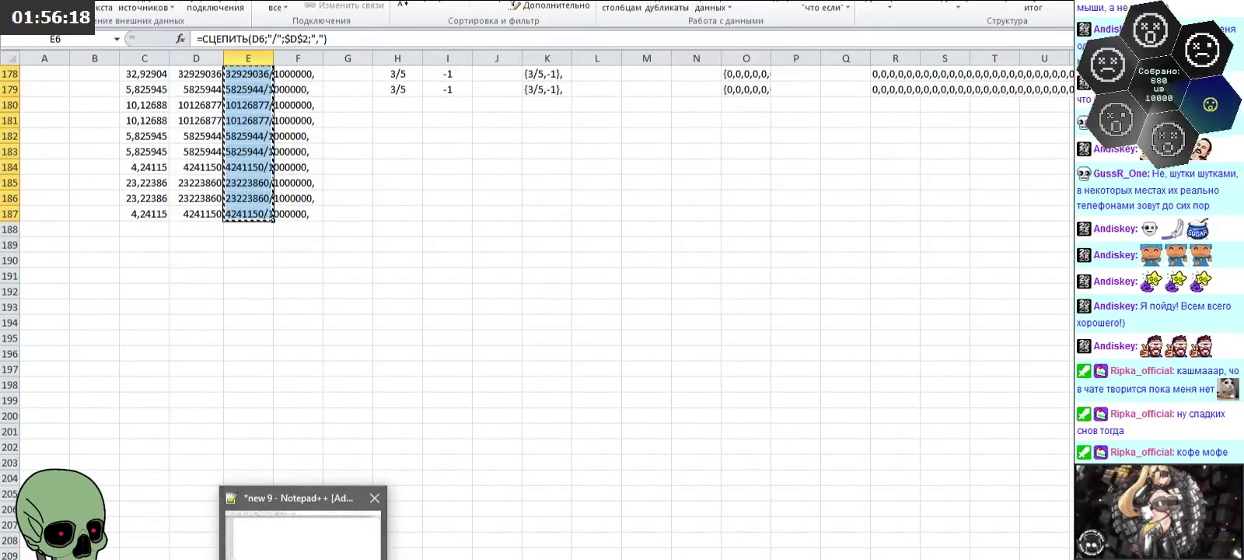
Step: Paste the fractions inside new braces below vector b and delete the trailing comma
{"action": "left_click", "coordinate": [246, 536]}
{"action": "scroll", "coordinate": [230, 399], "scroll_direction": "down", "scroll_amount": 5}
{"action": "left_click", "coordinate": [146, 453]}
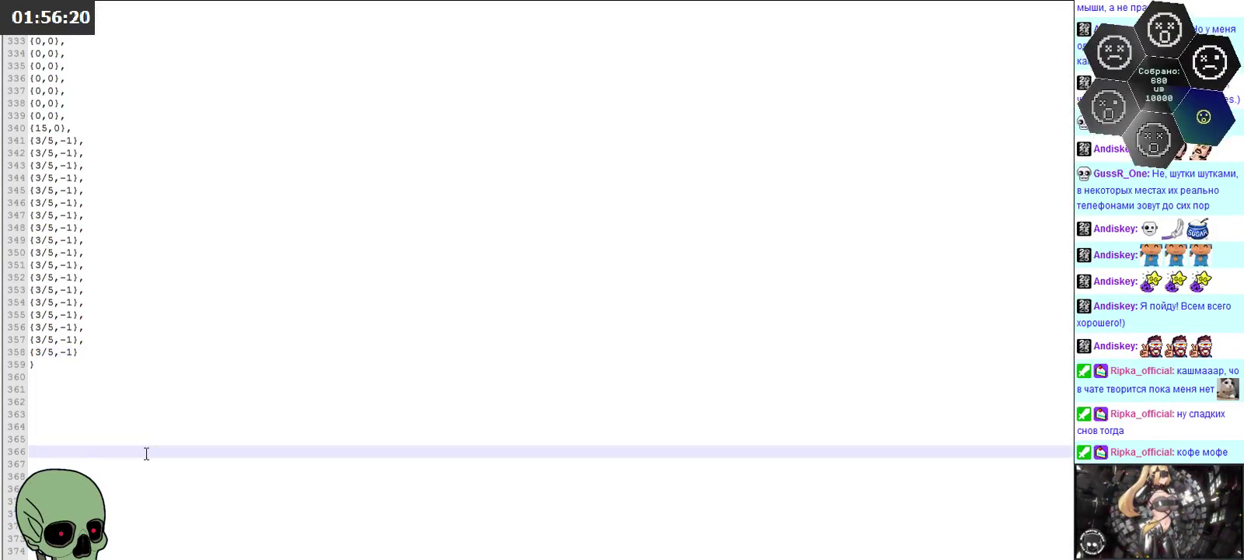
{"action": "key", "text": "Down"}
{"action": "key", "text": "Down"}
{"action": "key", "text": "Down"}
{"action": "key", "text": "Down"}
{"action": "key", "text": "Down"}
{"action": "key", "text": "Down"}
{"action": "key", "text": "Down"}
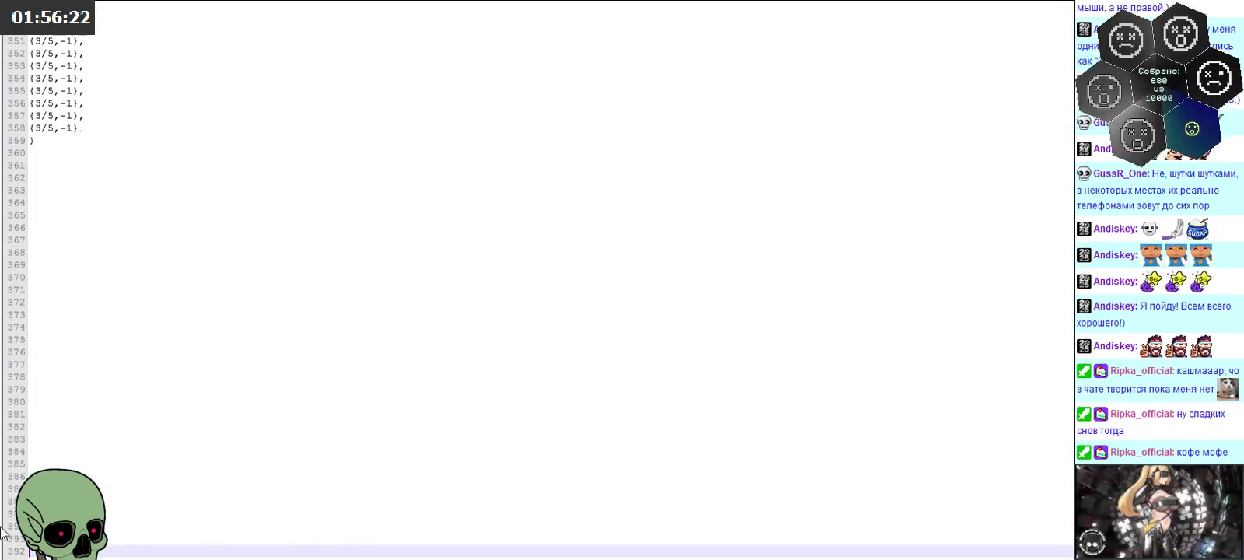
{"action": "left_click", "coordinate": [69, 228]}
{"action": "left_click", "coordinate": [66, 266]}
{"action": "type", "text": "{"}
{"action": "key", "text": "Return"}
{"action": "key", "text": "Return"}
{"action": "key", "text": "Return"}
{"action": "type", "text": "}"}
{"action": "left_click", "coordinate": [56, 277]}
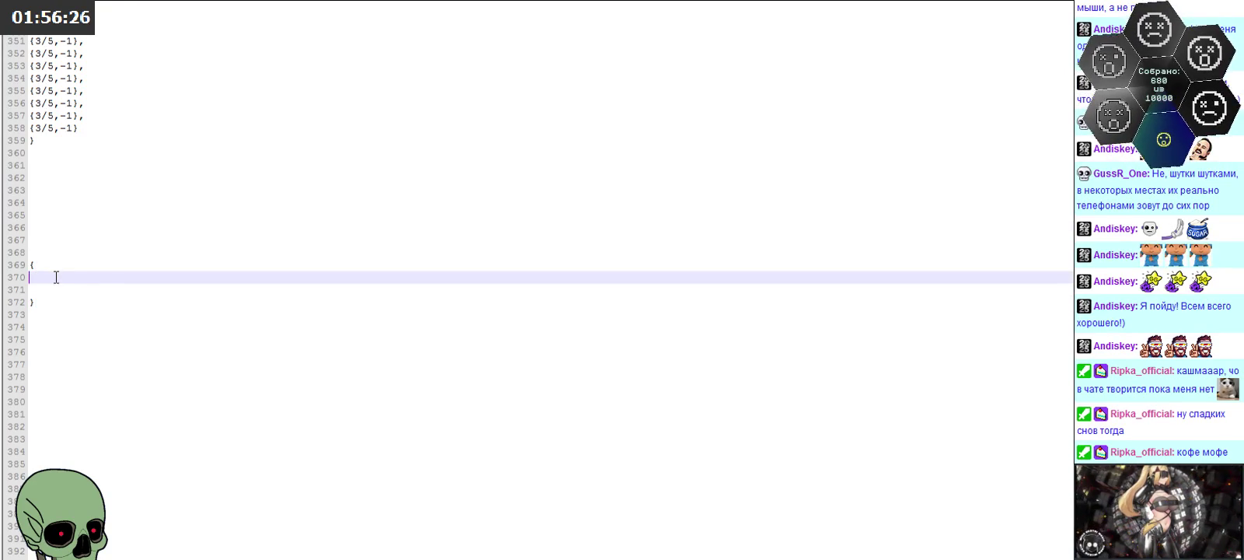
{"action": "key", "text": "ctrl+v"}
{"action": "key", "text": "BackSpace"}
{"action": "key", "text": "BackSpace"}
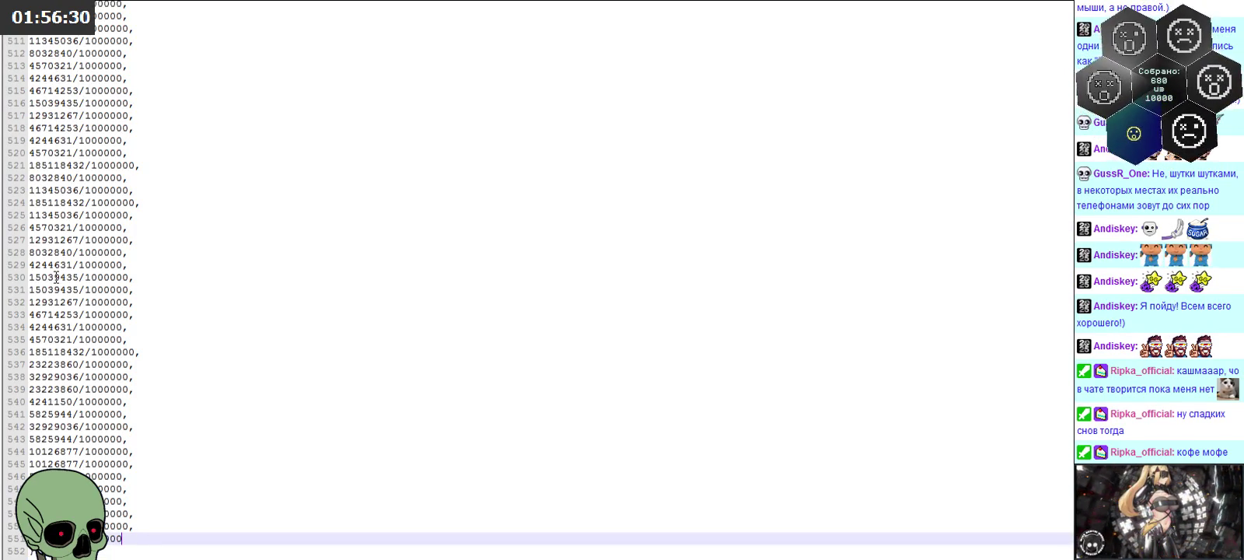
Step: Review the Notepad++ lists, then return to the Excel sheet
{"action": "scroll", "coordinate": [537, 280], "scroll_direction": "up", "scroll_amount": 15}
{"action": "scroll", "coordinate": [536, 280], "scroll_direction": "up", "scroll_amount": 15}
{"action": "scroll", "coordinate": [536, 280], "scroll_direction": "up", "scroll_amount": 10}
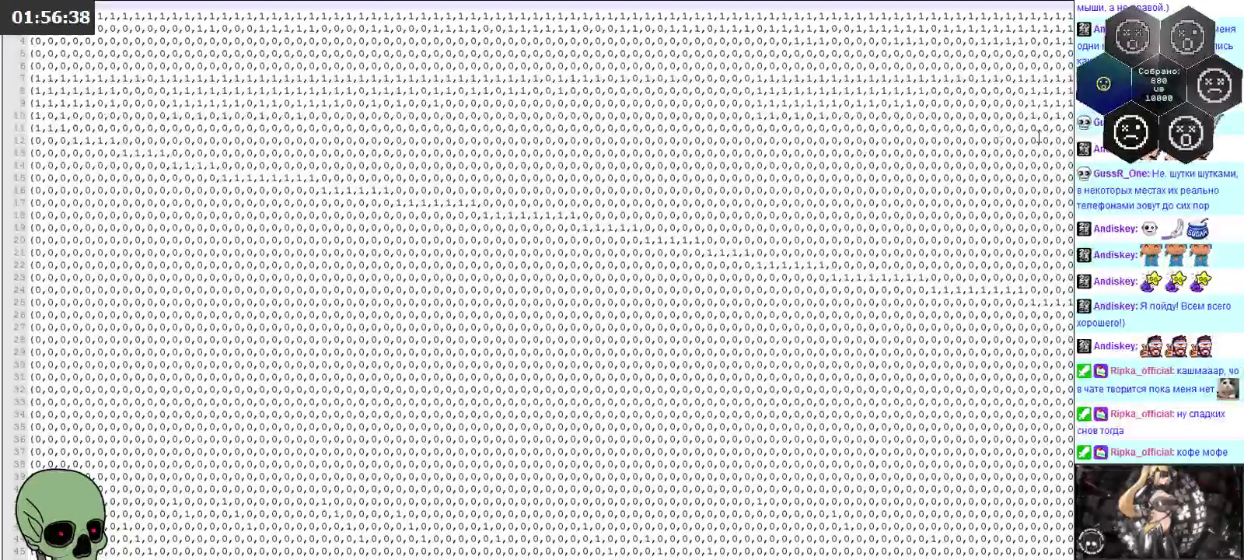
{"action": "scroll", "coordinate": [544, 280], "scroll_direction": "down", "scroll_amount": 20}
{"action": "scroll", "coordinate": [544, 280], "scroll_direction": "down", "scroll_amount": 20}
{"action": "scroll", "coordinate": [545, 279], "scroll_direction": "down", "scroll_amount": 20}
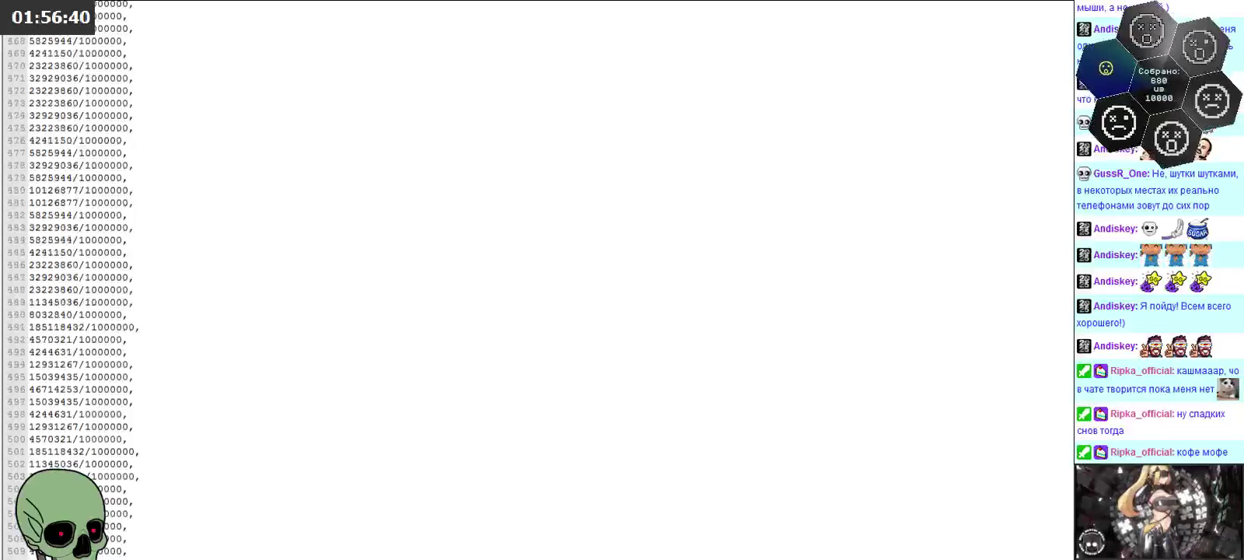
{"action": "scroll", "coordinate": [544, 280], "scroll_direction": "down", "scroll_amount": 20}
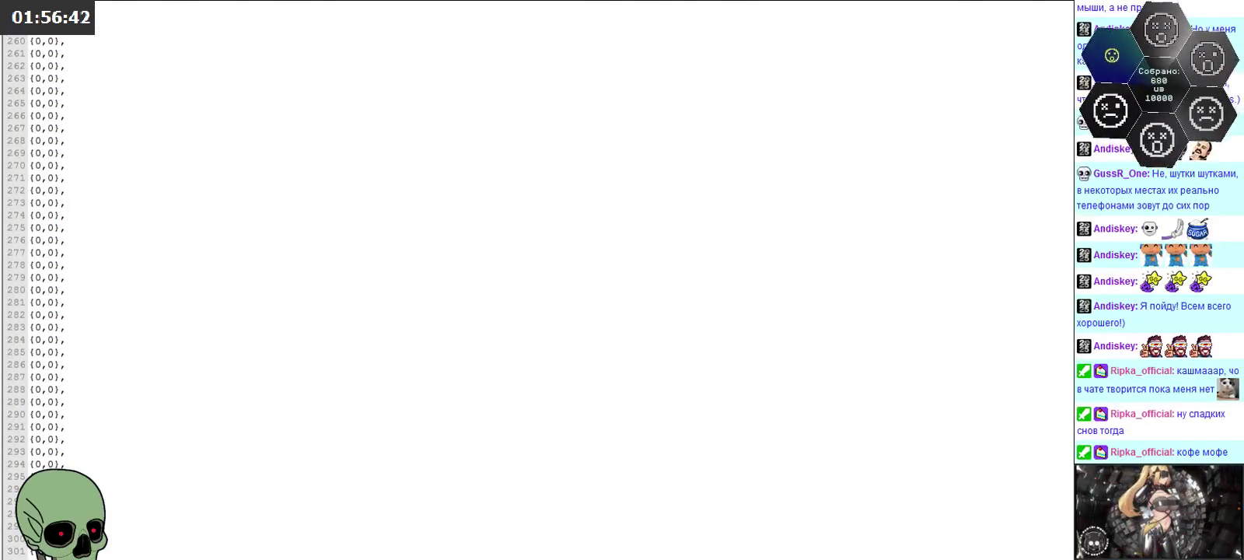
{"action": "key", "text": "alt+Tab"}
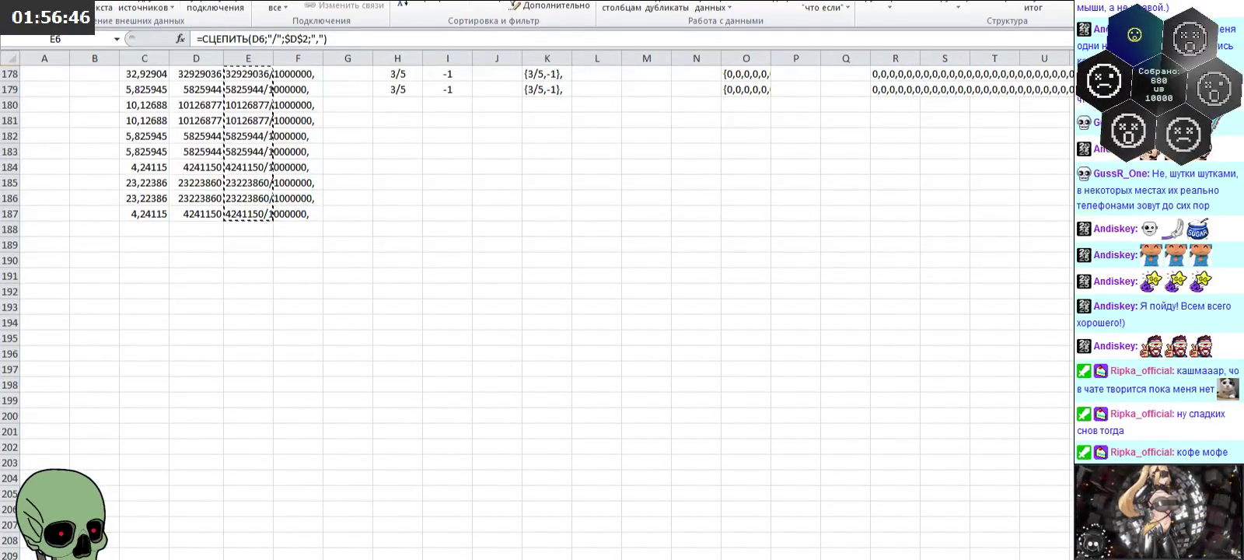
Step: Bring up the Mathematica notebook and scroll to the LinearProgramming output
{"action": "key", "text": "alt+Tab"}
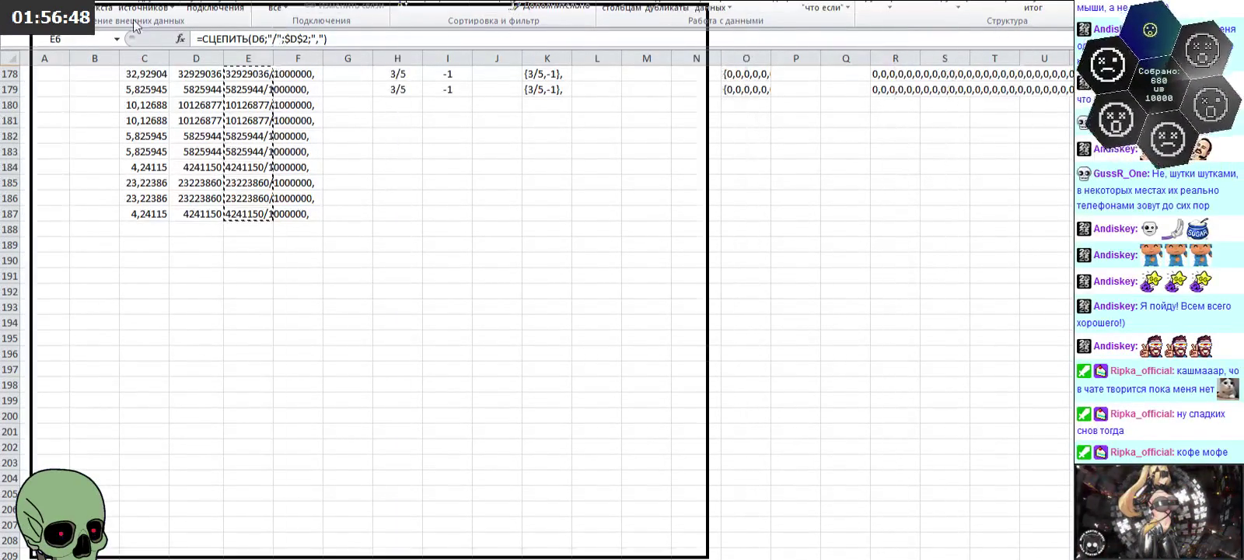
{"action": "scroll", "coordinate": [408, 372], "scroll_direction": "down", "scroll_amount": 4}
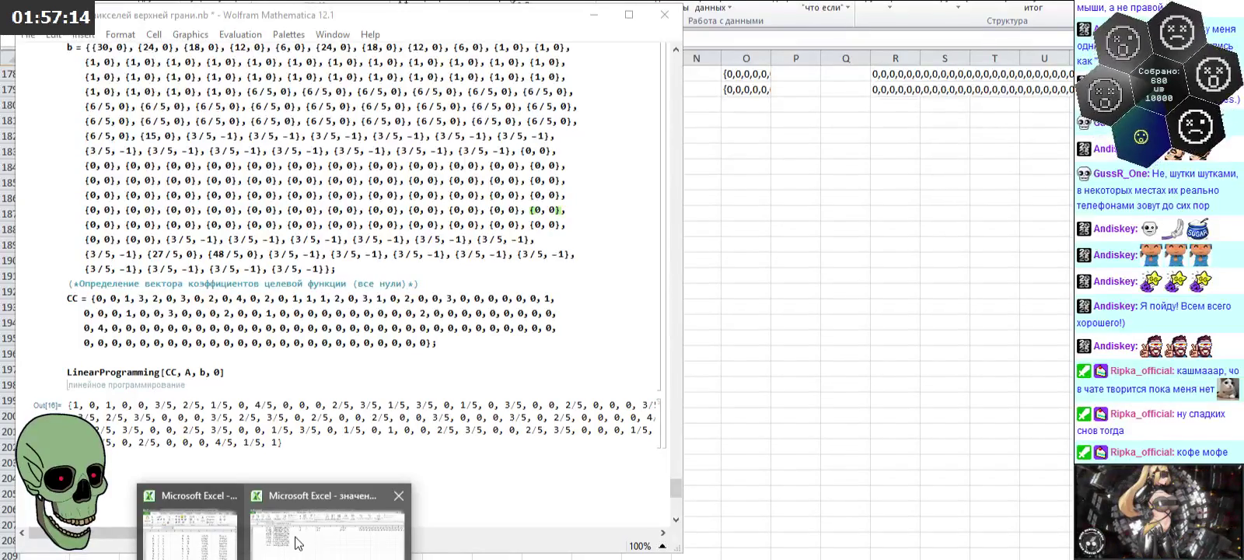
Step: Switch between Excel and Mathematica, then save the Mathematica notebook with File > Save
{"action": "left_click", "coordinate": [294, 543]}
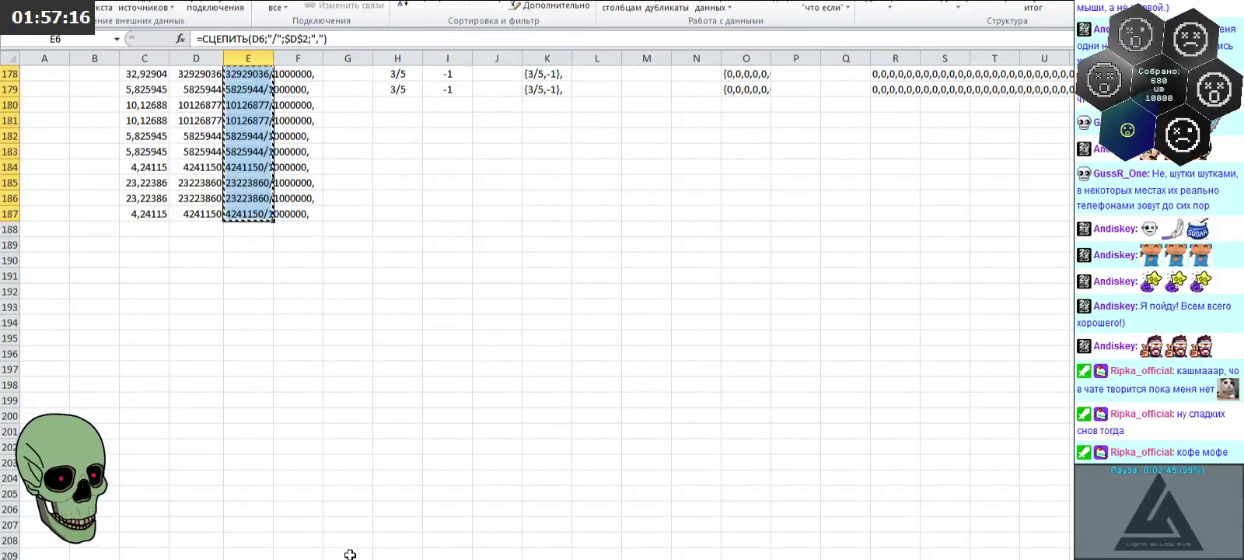
{"action": "key", "text": "alt+Tab"}
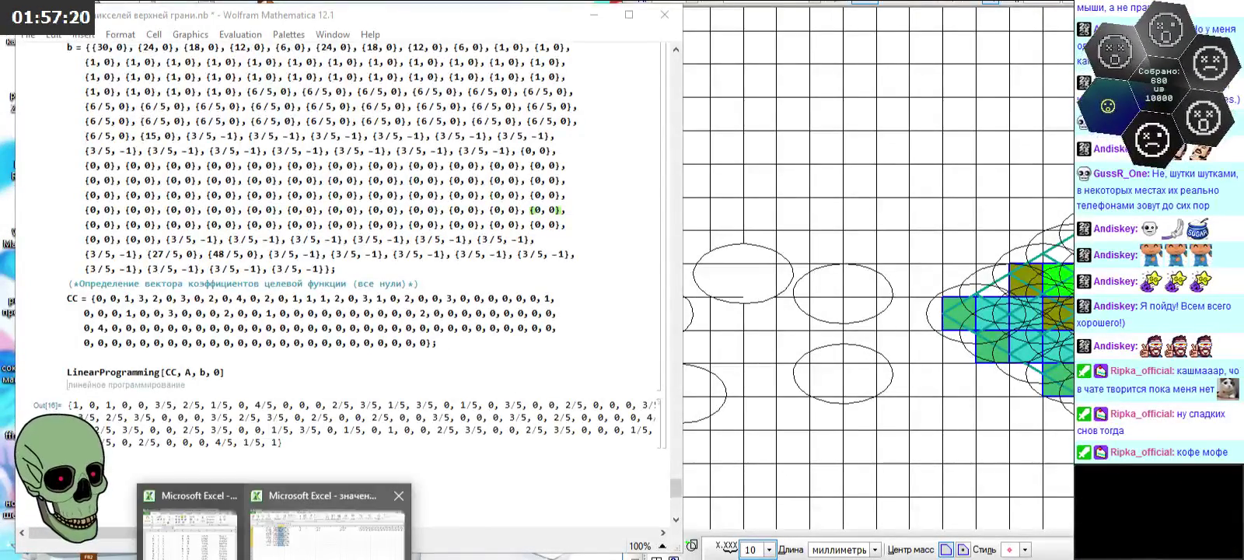
{"action": "left_click", "coordinate": [300, 541]}
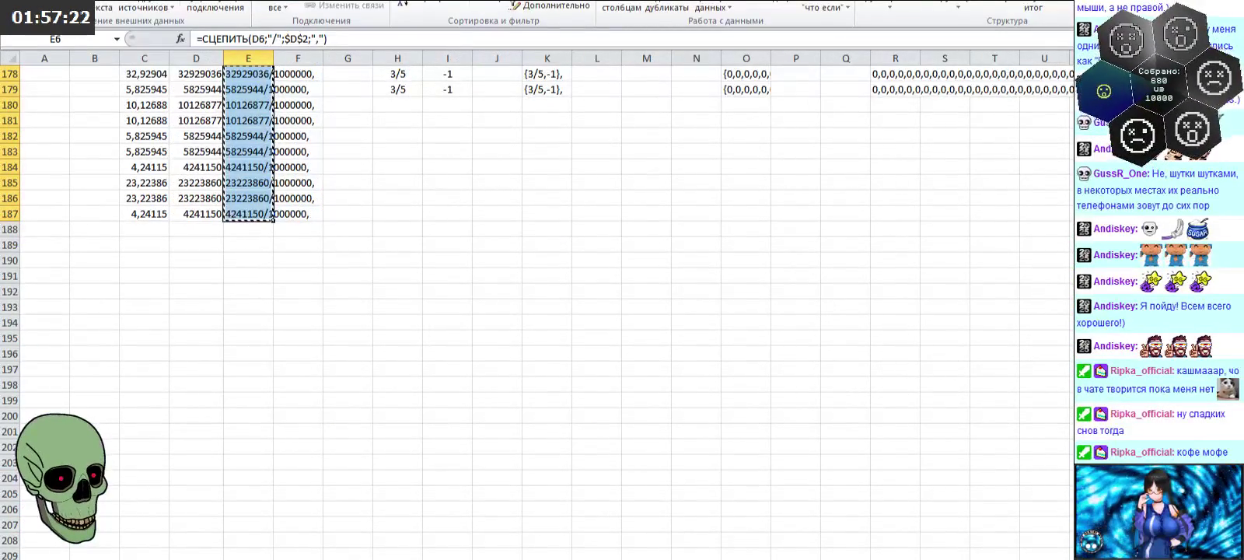
{"action": "left_click", "coordinate": [289, 554]}
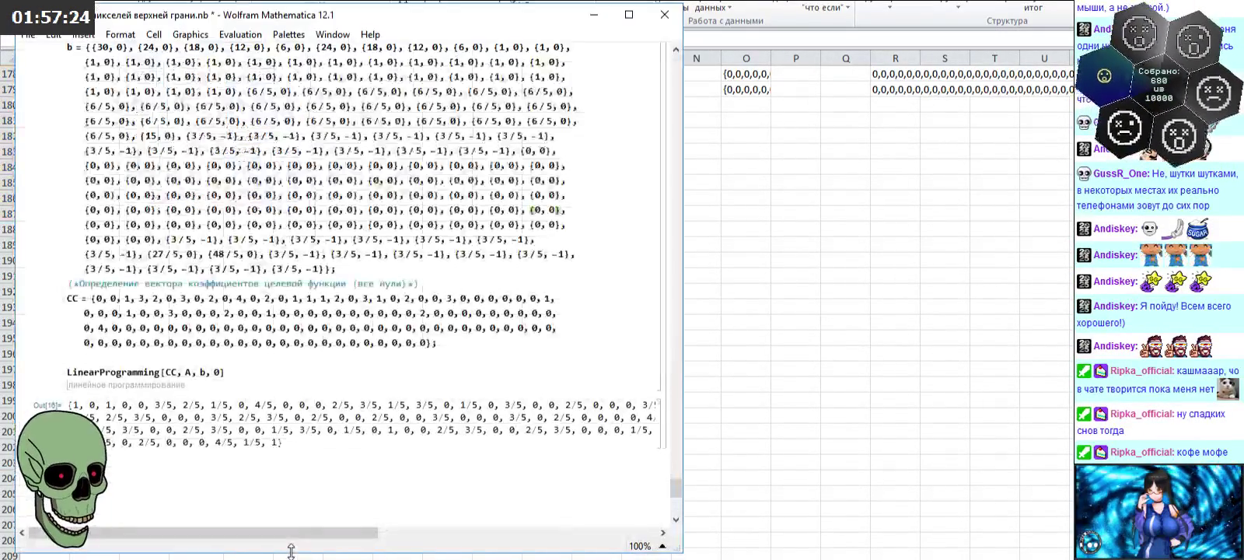
{"action": "left_click", "coordinate": [28, 34]}
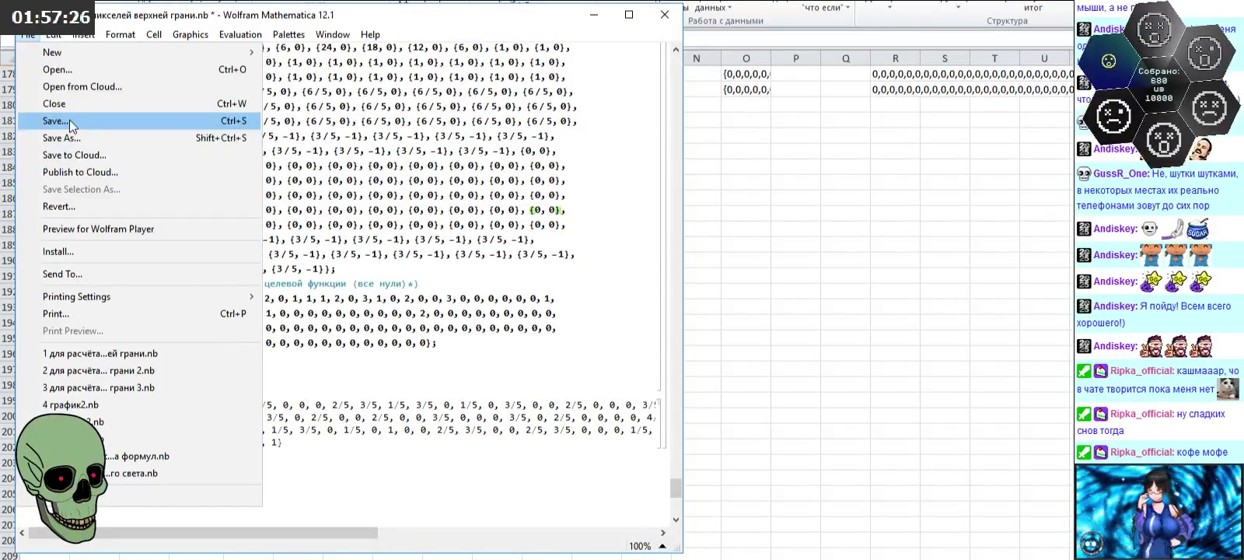
{"action": "left_click", "coordinate": [69, 120]}
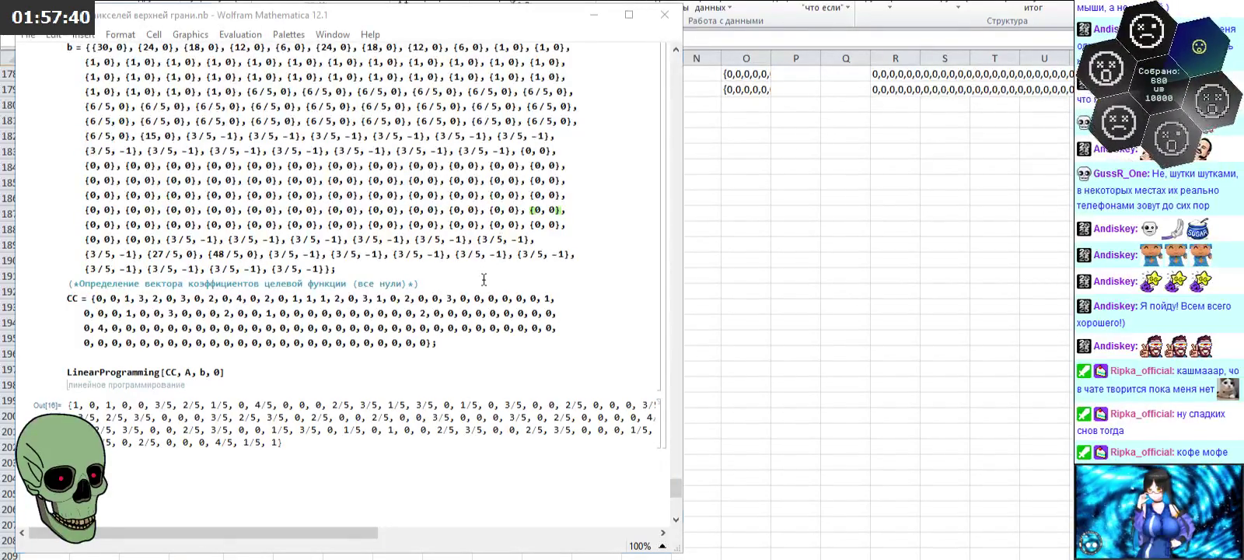
Step: Scroll up the notebook to the earlier LinearSolve and Solve examples
{"action": "scroll", "coordinate": [514, 291], "scroll_direction": "up", "scroll_amount": 8}
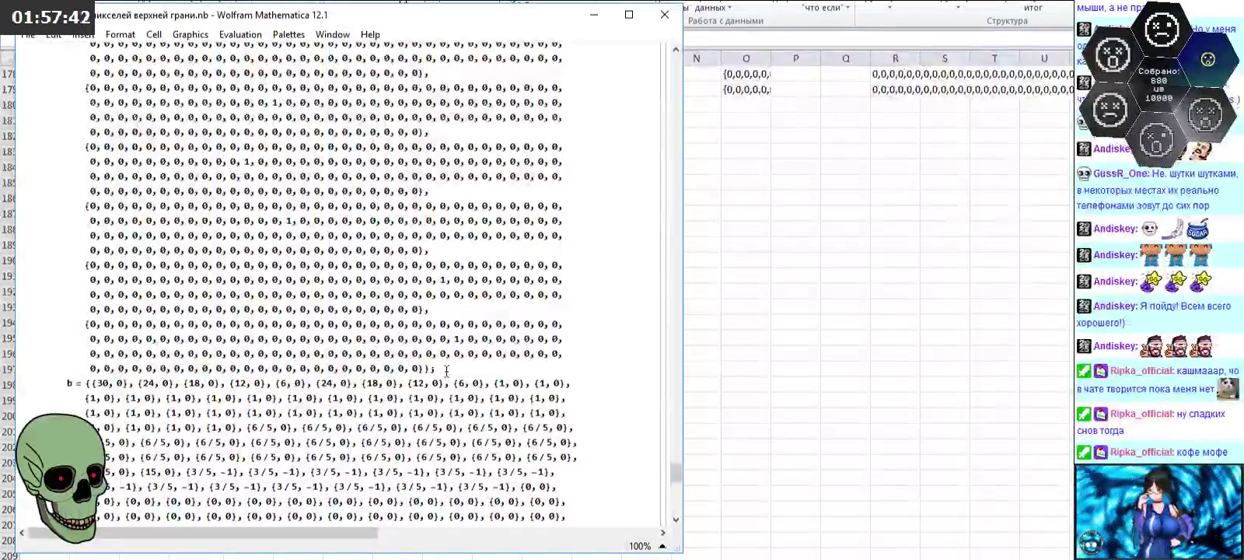
{"action": "scroll", "coordinate": [503, 387], "scroll_direction": "up", "scroll_amount": 3}
{"action": "scroll", "coordinate": [513, 311], "scroll_direction": "up", "scroll_amount": 3}
{"action": "scroll", "coordinate": [513, 311], "scroll_direction": "up", "scroll_amount": 3}
{"action": "scroll", "coordinate": [513, 311], "scroll_direction": "up", "scroll_amount": 3}
{"action": "scroll", "coordinate": [514, 311], "scroll_direction": "up", "scroll_amount": 3}
{"action": "scroll", "coordinate": [513, 311], "scroll_direction": "up", "scroll_amount": 3}
{"action": "scroll", "coordinate": [513, 311], "scroll_direction": "up", "scroll_amount": 3}
{"action": "scroll", "coordinate": [513, 311], "scroll_direction": "up", "scroll_amount": 3}
{"action": "scroll", "coordinate": [513, 313], "scroll_direction": "up", "scroll_amount": 3}
{"action": "scroll", "coordinate": [513, 313], "scroll_direction": "up", "scroll_amount": 3}
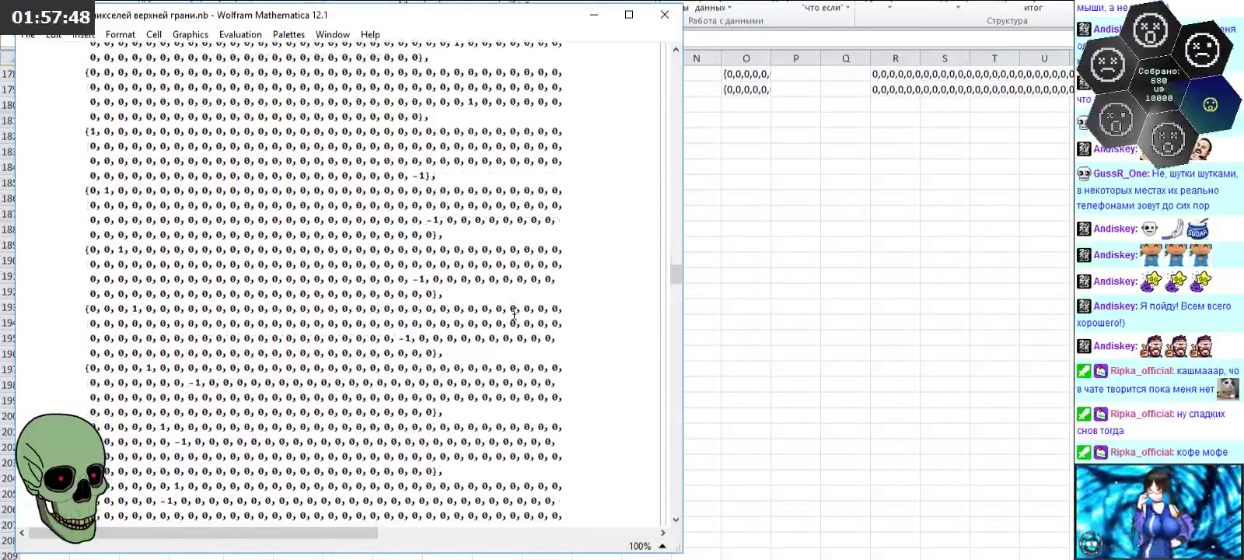
{"action": "scroll", "coordinate": [513, 312], "scroll_direction": "up", "scroll_amount": 3}
{"action": "scroll", "coordinate": [513, 313], "scroll_direction": "up", "scroll_amount": 3}
{"action": "scroll", "coordinate": [513, 312], "scroll_direction": "up", "scroll_amount": 3}
{"action": "scroll", "coordinate": [513, 313], "scroll_direction": "up", "scroll_amount": 3}
{"action": "scroll", "coordinate": [513, 313], "scroll_direction": "up", "scroll_amount": 3}
{"action": "scroll", "coordinate": [514, 313], "scroll_direction": "up", "scroll_amount": 3}
{"action": "scroll", "coordinate": [513, 313], "scroll_direction": "up", "scroll_amount": 3}
{"action": "scroll", "coordinate": [513, 312], "scroll_direction": "up", "scroll_amount": 3}
{"action": "scroll", "coordinate": [514, 312], "scroll_direction": "up", "scroll_amount": 3}
{"action": "scroll", "coordinate": [513, 313], "scroll_direction": "up", "scroll_amount": 3}
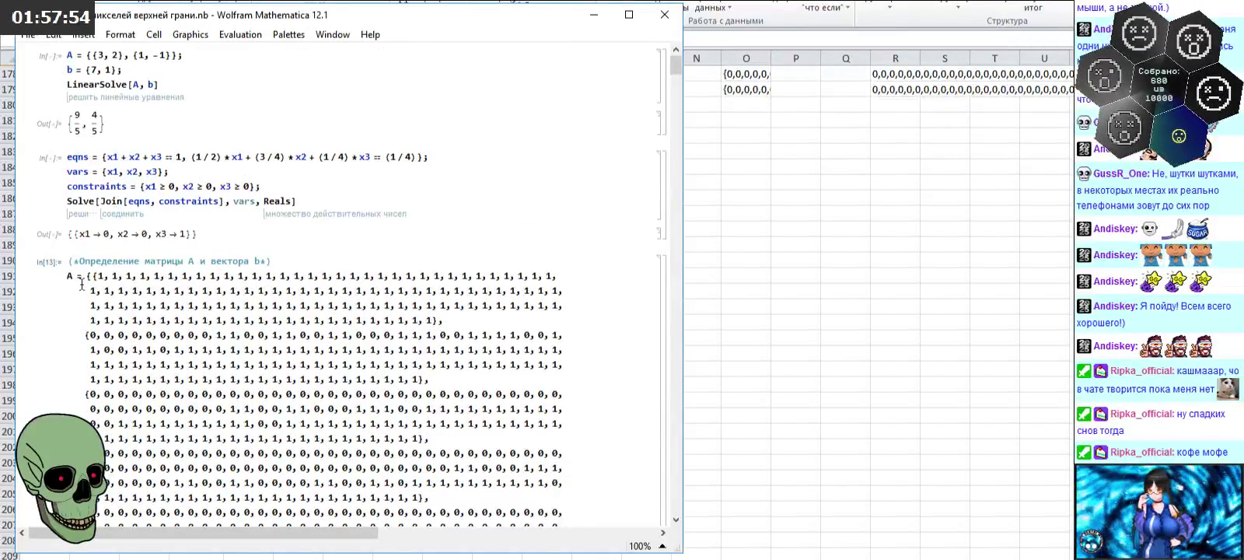
Step: Replace the old matrix A expression with the pasted new 0/1 matrix
{"action": "double_click", "coordinate": [86, 285]}
{"action": "key", "text": "Delete"}
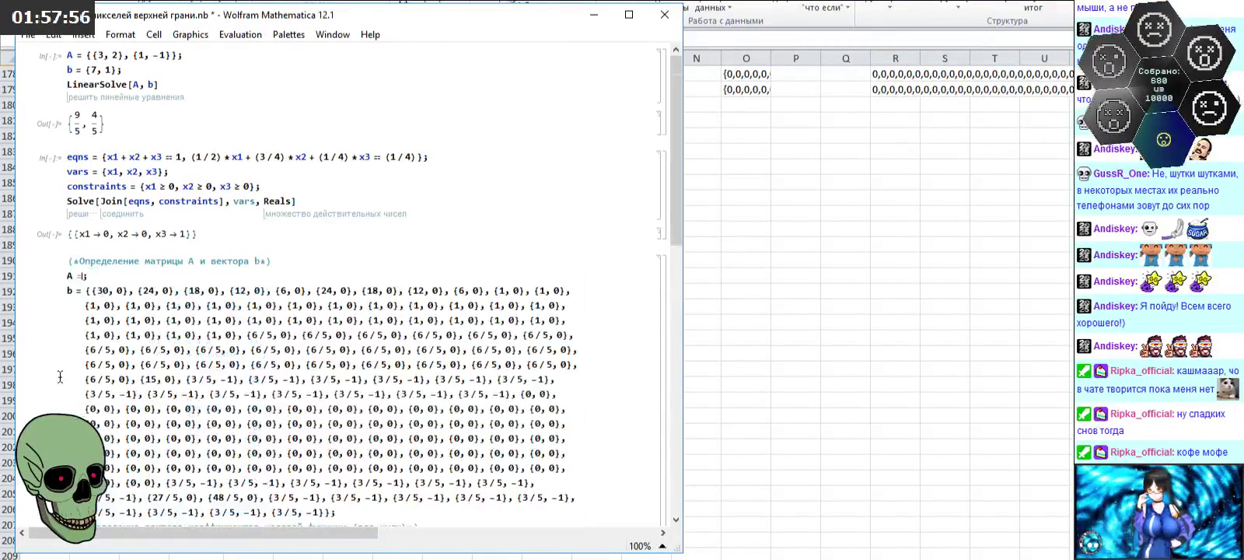
{"action": "key", "text": "ctrl+v"}
{"action": "scroll", "coordinate": [150, 342], "scroll_direction": "down", "scroll_amount": 5}
{"action": "scroll", "coordinate": [149, 342], "scroll_direction": "down", "scroll_amount": 1}
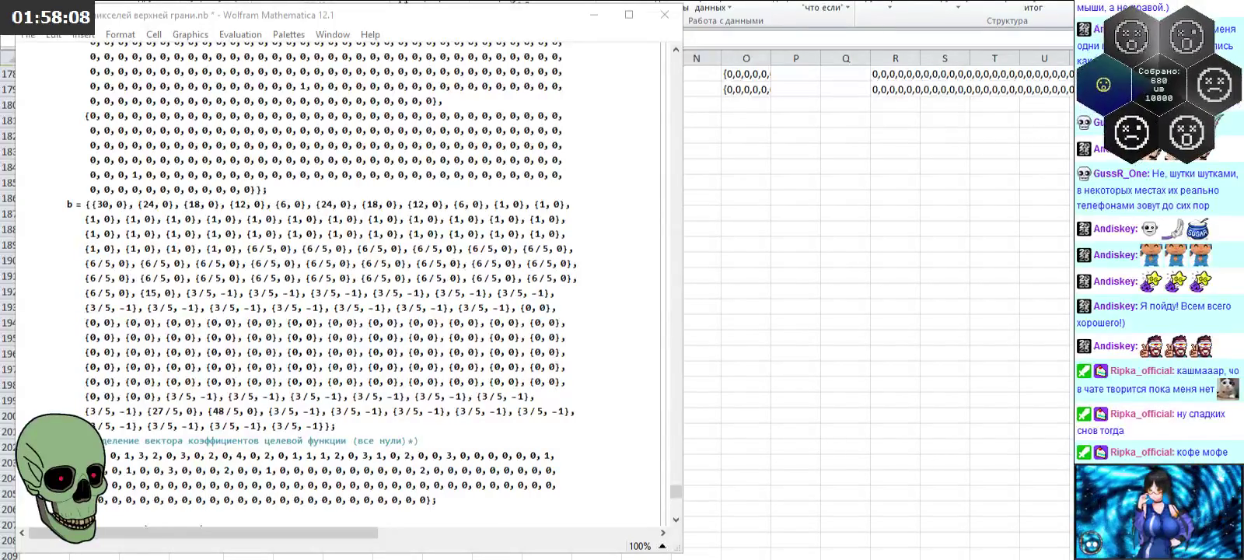
Step: Replace the b list with the new one and evaluate LinearProgramming[CC, A, b, 0]
{"action": "left_click", "coordinate": [82, 204]}
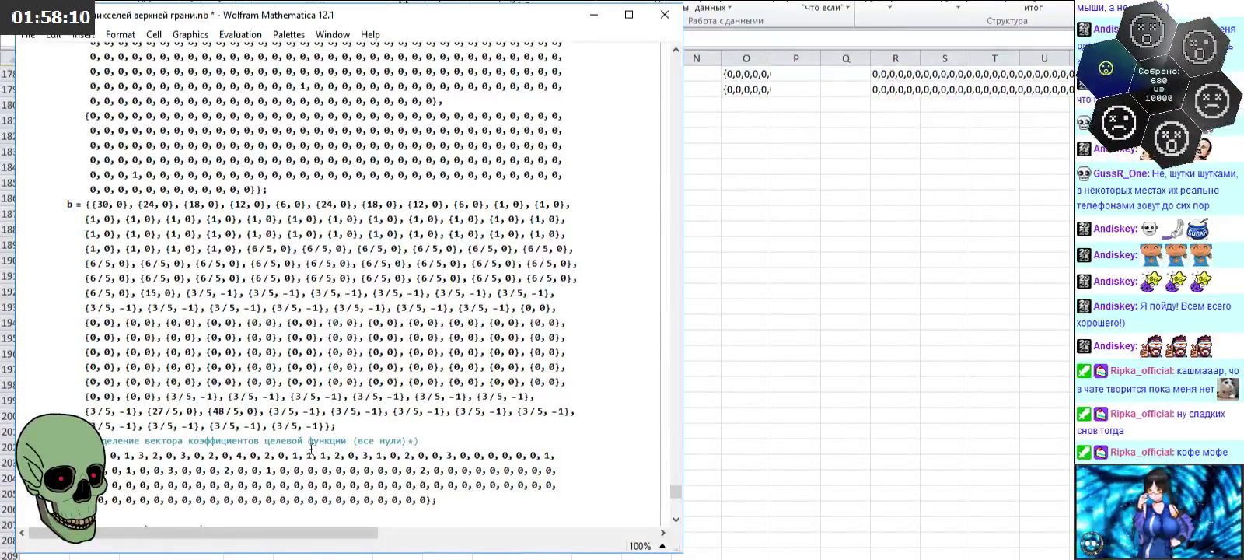
{"action": "left_click", "coordinate": [333, 426], "text": "shift"}
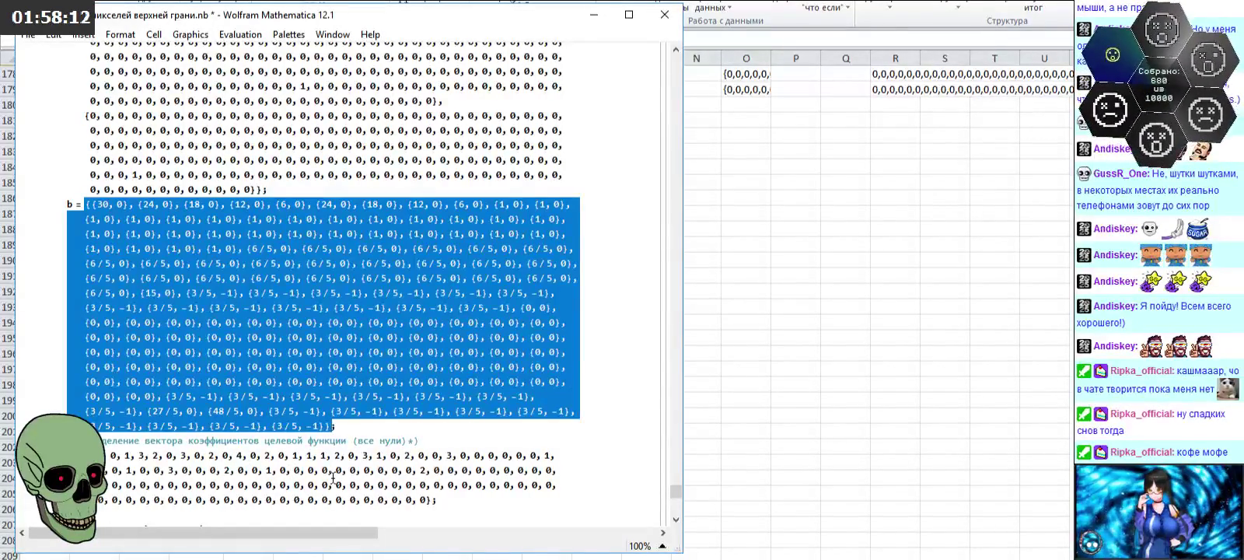
{"action": "key", "text": "Delete"}
{"action": "key", "text": "ctrl+v"}
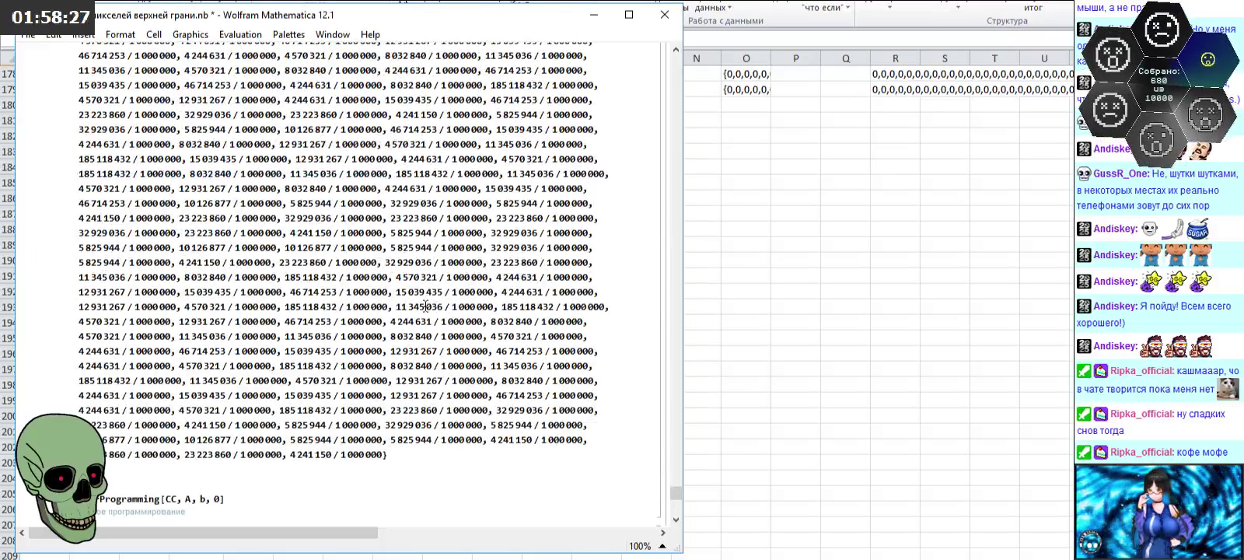
{"action": "key", "text": "shift+Return"}
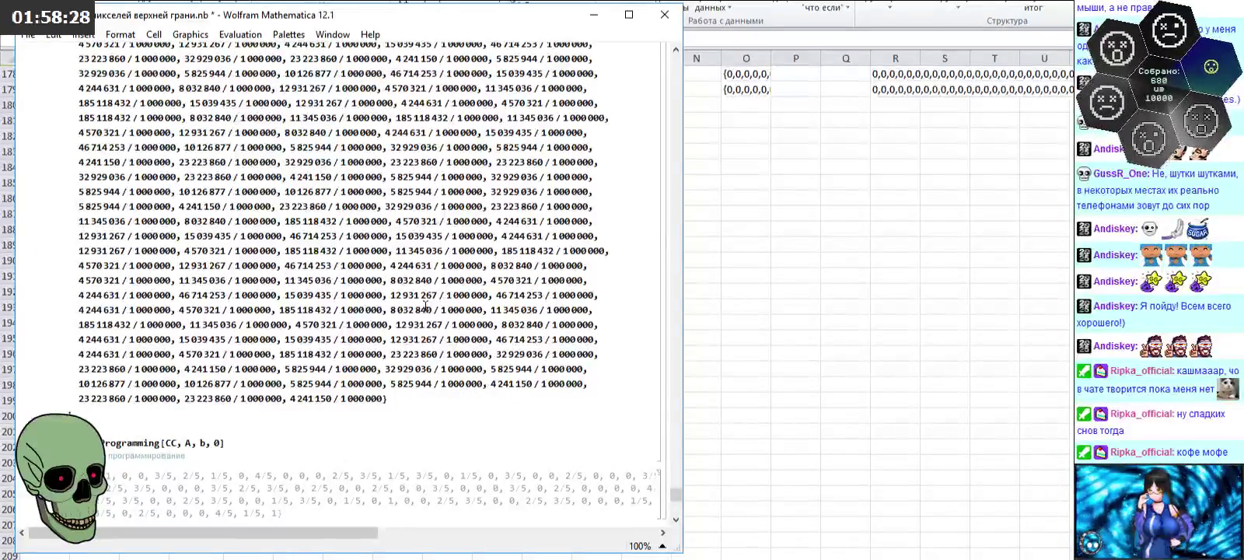
{"action": "scroll", "coordinate": [425, 307], "scroll_direction": "down", "scroll_amount": 1}
{"action": "scroll", "coordinate": [425, 307], "scroll_direction": "down", "scroll_amount": 1}
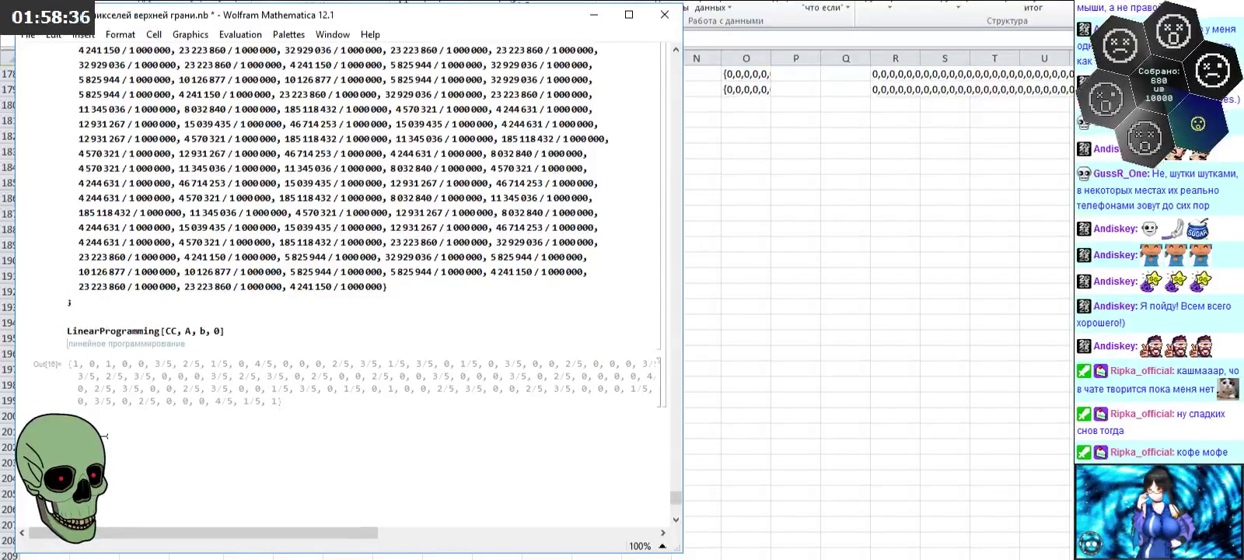
Step: Join the trailing semicolon onto the b list and review the result
{"action": "key", "text": "BackSpace"}
{"action": "scroll", "coordinate": [155, 363], "scroll_direction": "up", "scroll_amount": 4}
{"action": "scroll", "coordinate": [200, 316], "scroll_direction": "up", "scroll_amount": 4}
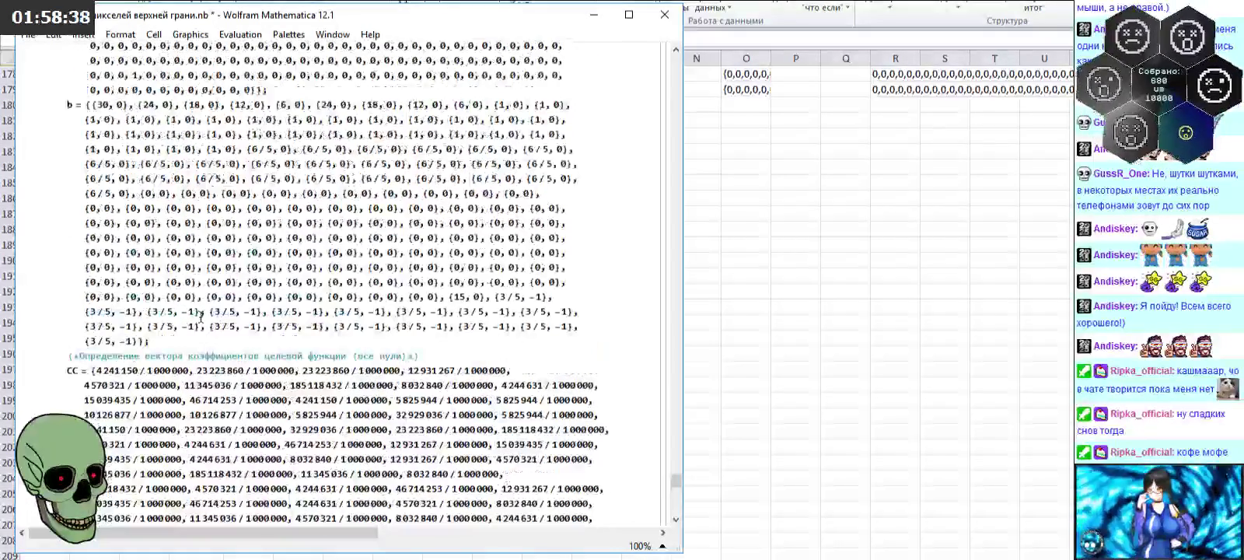
{"action": "scroll", "coordinate": [201, 317], "scroll_direction": "up", "scroll_amount": 4}
{"action": "scroll", "coordinate": [233, 279], "scroll_direction": "down", "scroll_amount": 2}
{"action": "scroll", "coordinate": [264, 257], "scroll_direction": "down", "scroll_amount": 10}
{"action": "scroll", "coordinate": [293, 237], "scroll_direction": "down", "scroll_amount": 7}
{"action": "scroll", "coordinate": [293, 237], "scroll_direction": "up", "scroll_amount": 3}
{"action": "scroll", "coordinate": [293, 237], "scroll_direction": "up", "scroll_amount": 1}
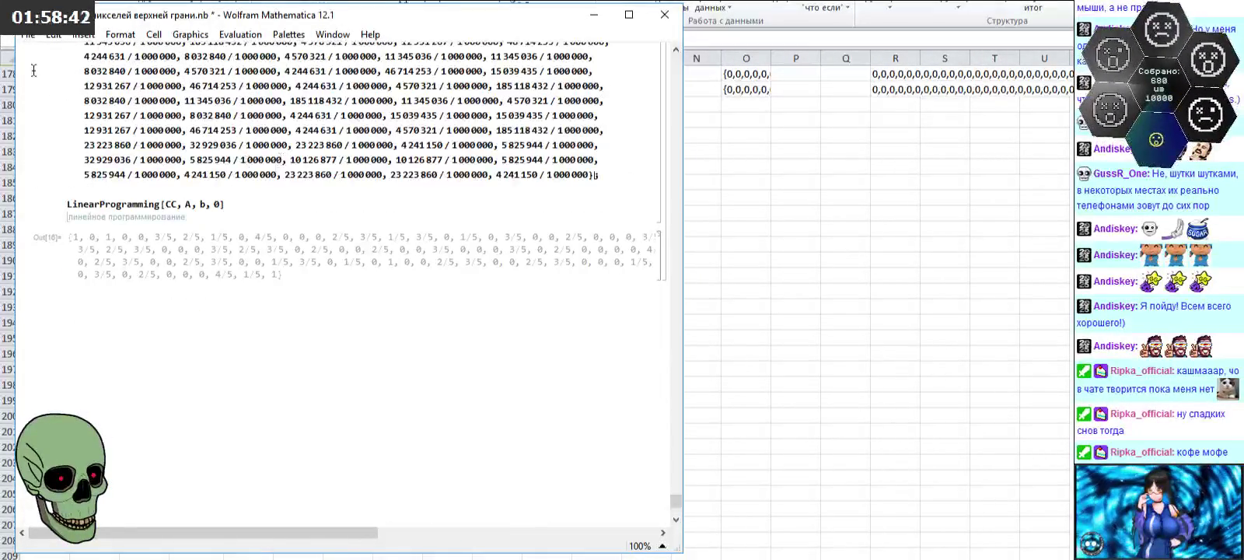
Step: Save the notebook via File > Save
{"action": "left_click", "coordinate": [27, 34]}
{"action": "left_click", "coordinate": [56, 120]}
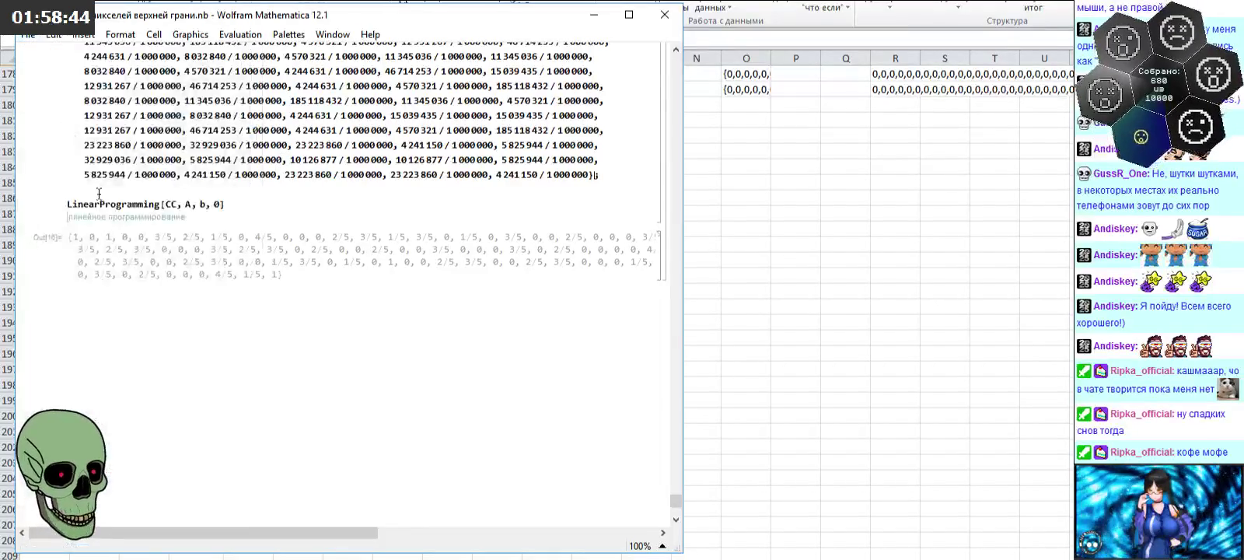
{"action": "scroll", "coordinate": [241, 315], "scroll_direction": "up", "scroll_amount": 2}
{"action": "left_click", "coordinate": [240, 316]}
Step: Rerun LinearProgramming, convert Out[20] to InputForm, select it, and go to Notepad++ line 568
{"action": "key", "text": "shift+Return"}
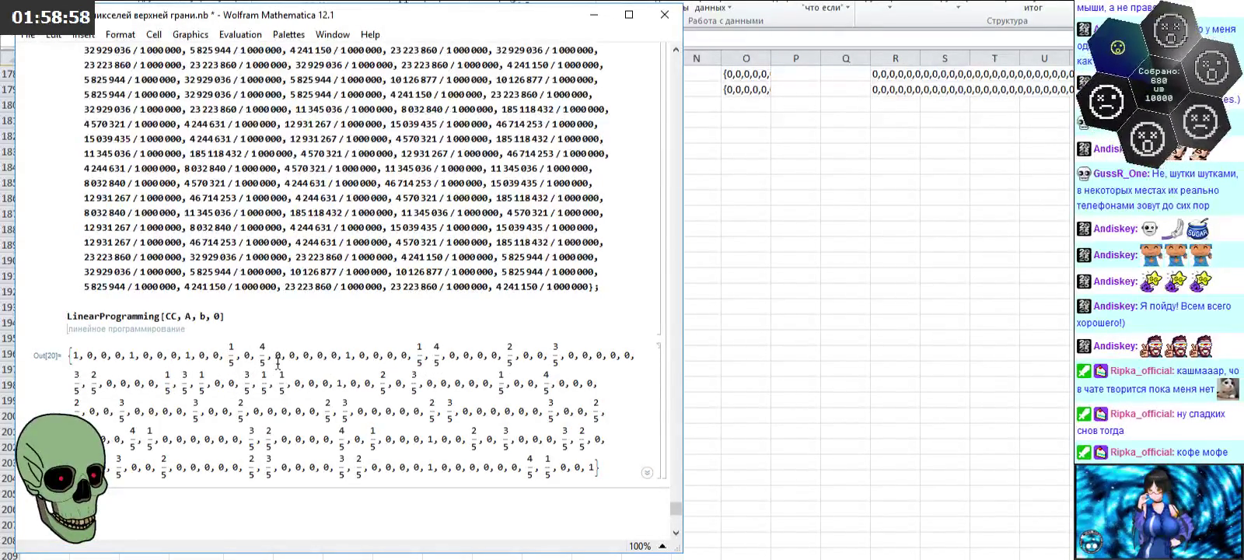
{"action": "right_click", "coordinate": [662, 381]}
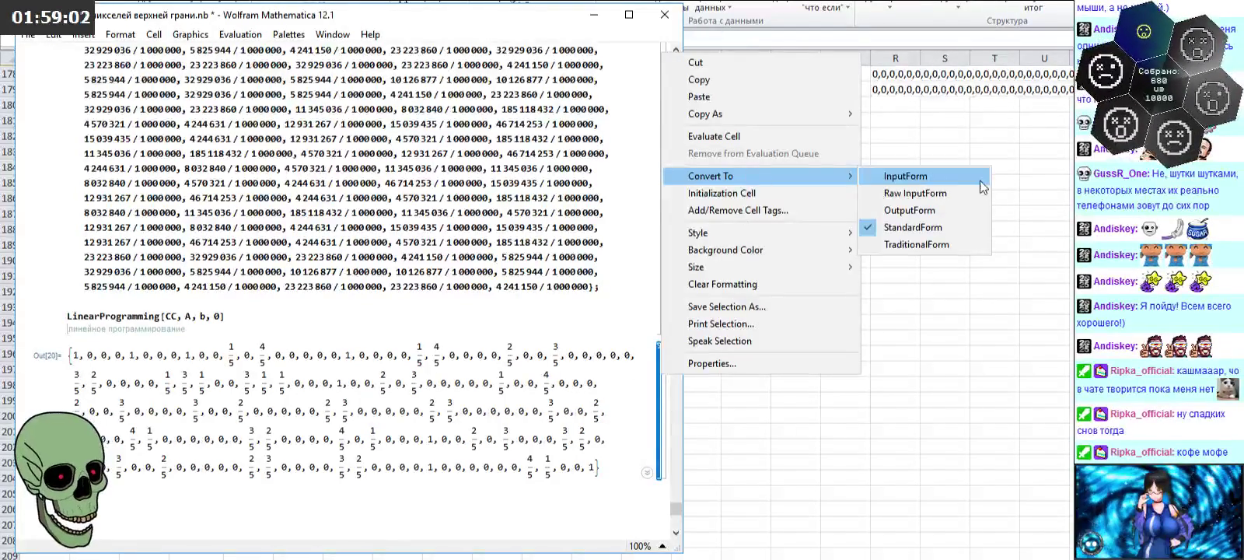
{"action": "left_click", "coordinate": [895, 174]}
{"action": "left_click", "coordinate": [69, 349]}
{"action": "left_click_drag", "start_coordinate": [69, 349], "coordinate": [217, 424]}
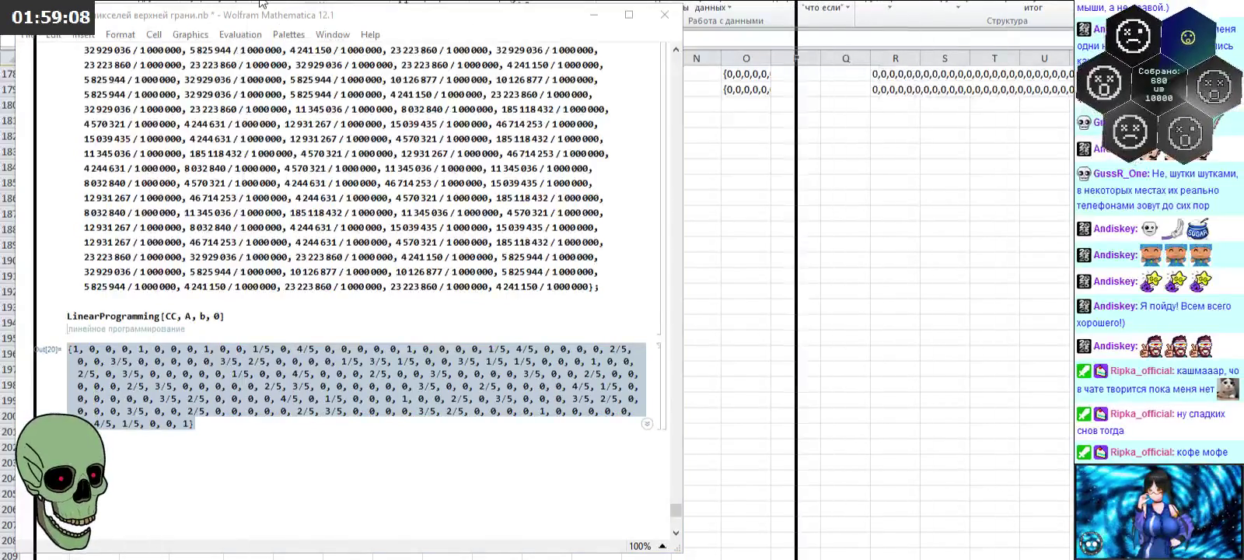
{"action": "key", "text": "F11"}
{"action": "left_click", "coordinate": [87, 362]}
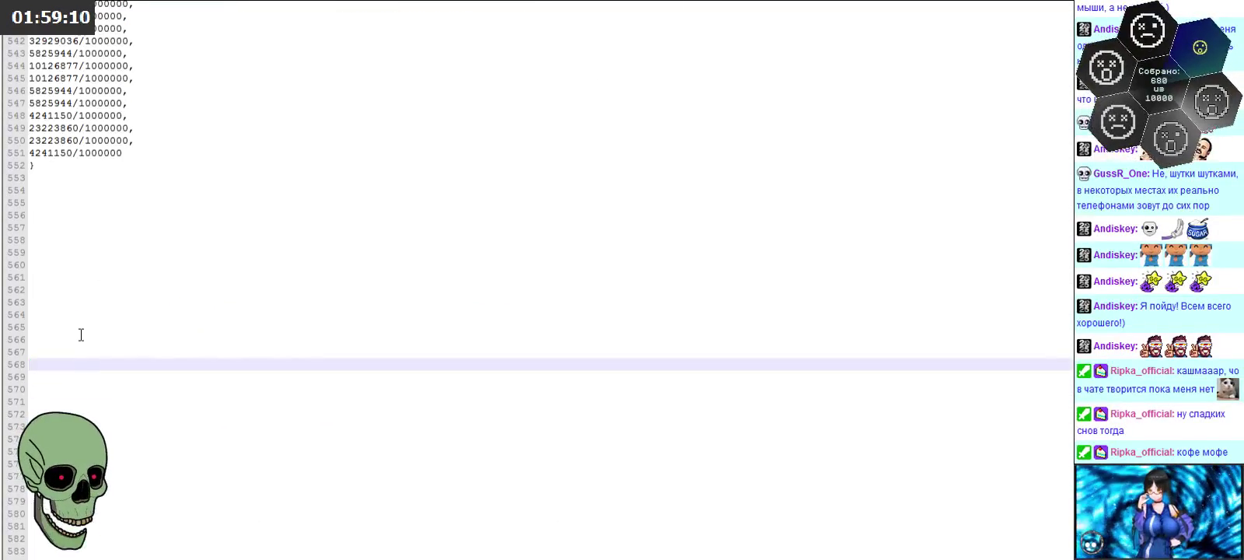
Step: Paste the solution at line 568 and remove its line breaks, merging it into one line
{"action": "key", "text": "ctrl+v"}
{"action": "mouse_move", "coordinate": [230, 516]}
{"action": "left_mouse_down"}
{"action": "mouse_move", "coordinate": [3, 403]}
{"action": "mouse_move", "coordinate": [3, 362]}
{"action": "left_mouse_up"}
{"action": "key", "text": "ctrl+f"}
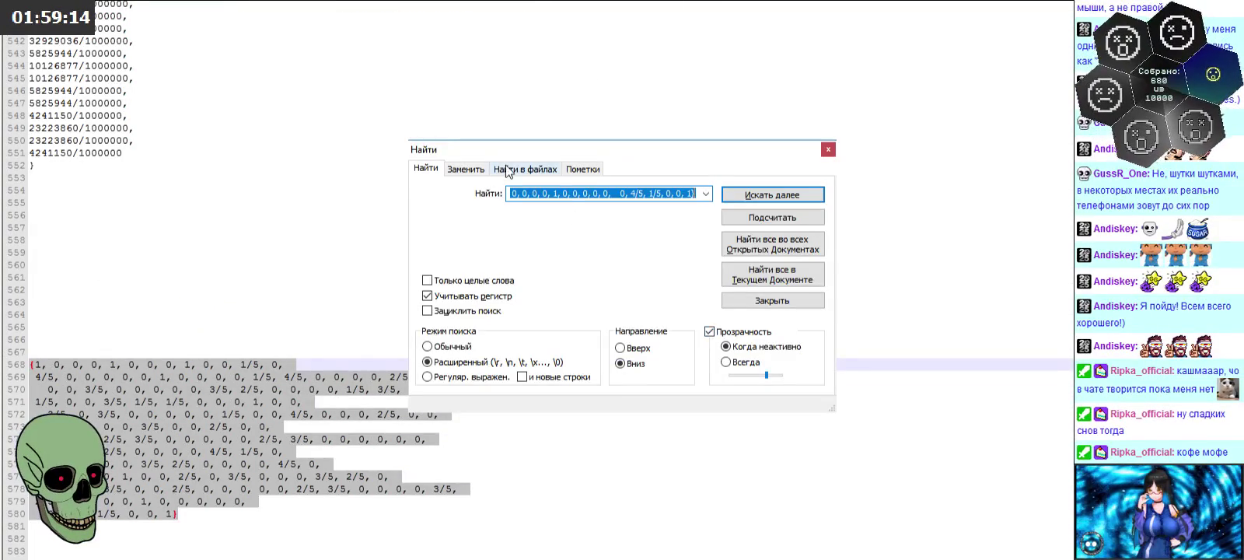
{"action": "left_click", "coordinate": [467, 169]}
{"action": "type", "text": "\\p"}
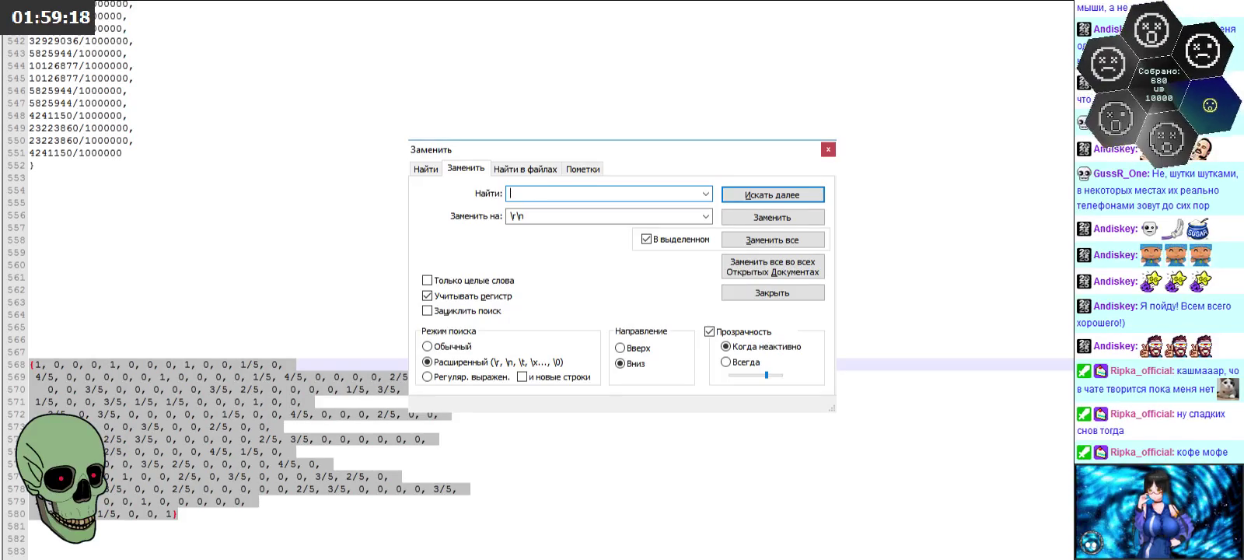
{"action": "left_click", "coordinate": [599, 217]}
{"action": "key", "text": "BackSpace"}
{"action": "key", "text": "BackSpace"}
{"action": "key", "text": "BackSpace"}
{"action": "left_click", "coordinate": [756, 243]}
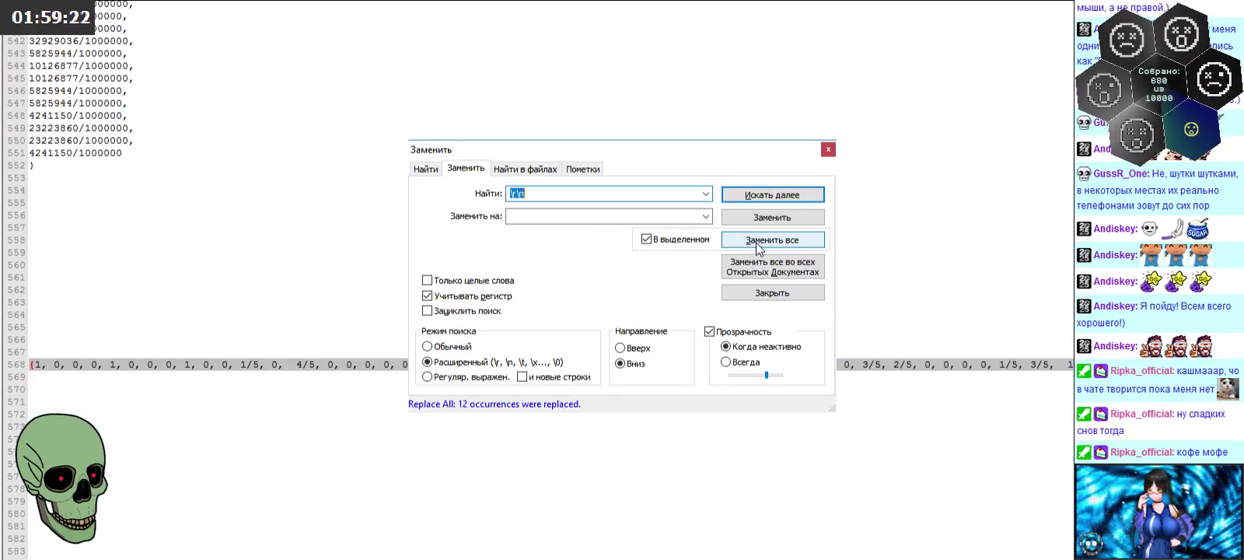
Step: Replace the commas and both braces with line breaks so each value sits on its own line
{"action": "left_click", "coordinate": [609, 218]}
{"action": "type", "text": "\\r\\n"}
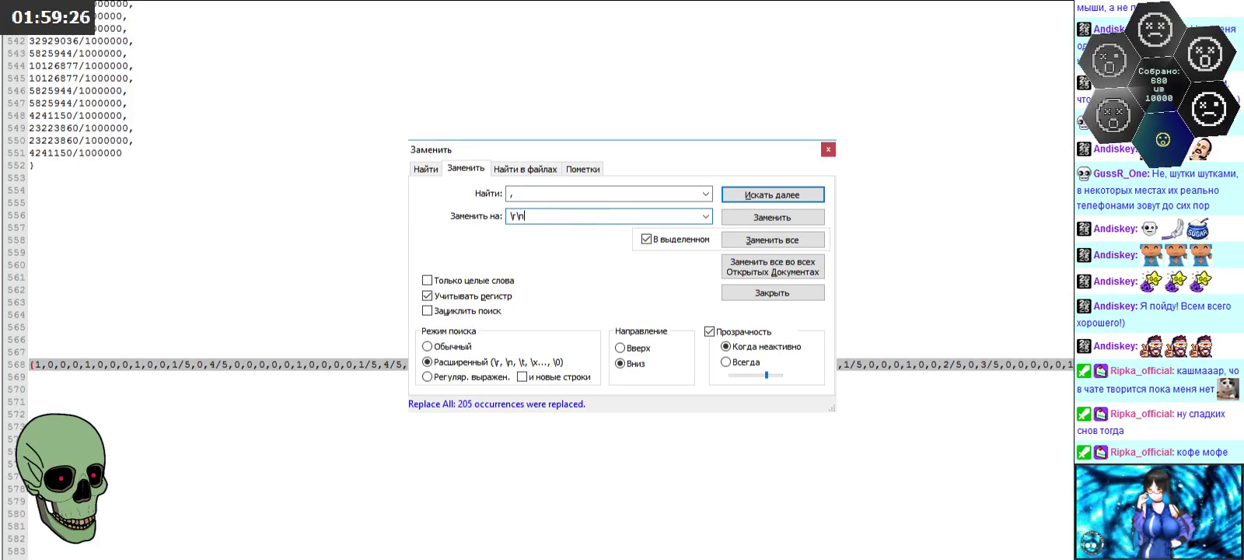
{"action": "left_click", "coordinate": [754, 240]}
{"action": "left_click", "coordinate": [596, 199]}
{"action": "type", "text": "("}
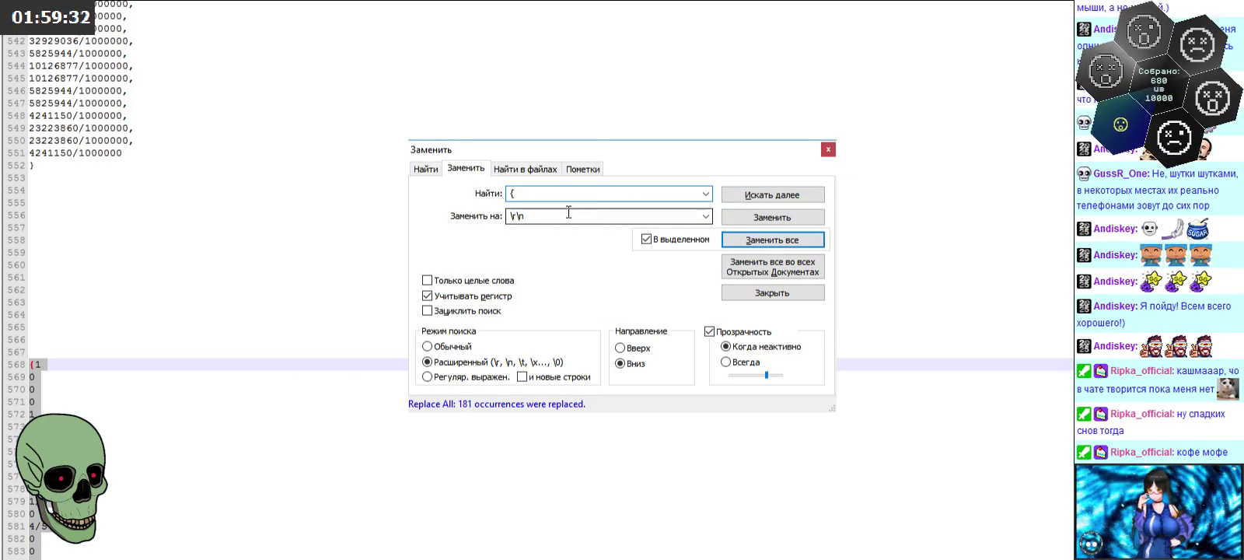
{"action": "left_click", "coordinate": [758, 241]}
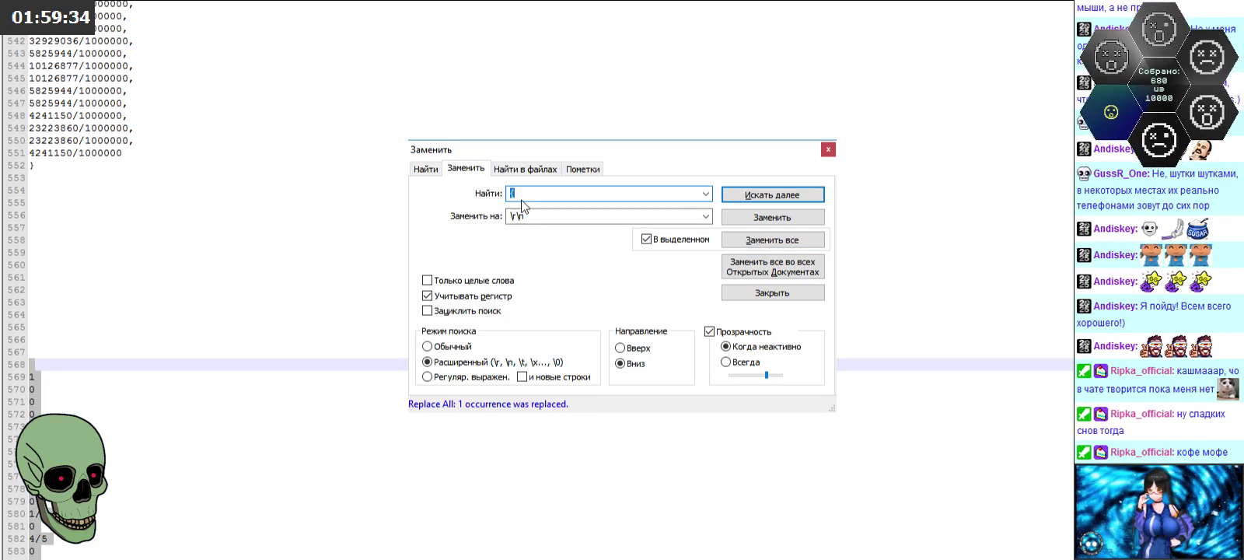
{"action": "left_click", "coordinate": [777, 240]}
{"action": "left_click", "coordinate": [828, 149]}
Step: Clear the selection and scroll through the resulting value column down to line 750
{"action": "scroll", "coordinate": [334, 274], "scroll_direction": "down", "scroll_amount": 4}
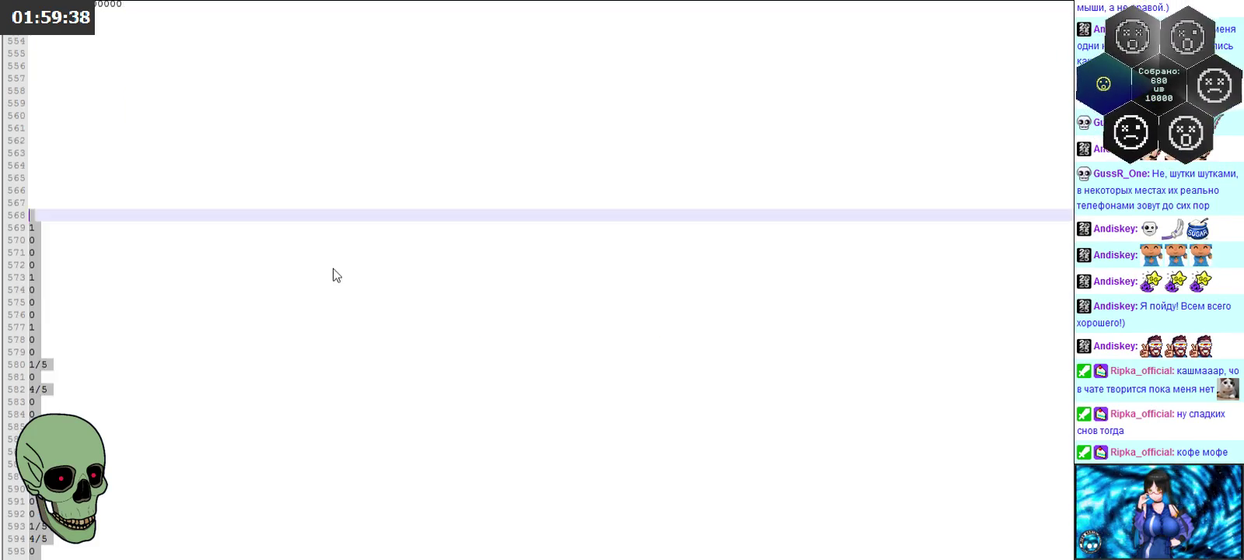
{"action": "scroll", "coordinate": [386, 294], "scroll_direction": "down", "scroll_amount": 8}
{"action": "scroll", "coordinate": [353, 286], "scroll_direction": "down", "scroll_amount": 9}
{"action": "scroll", "coordinate": [308, 236], "scroll_direction": "up", "scroll_amount": 15}
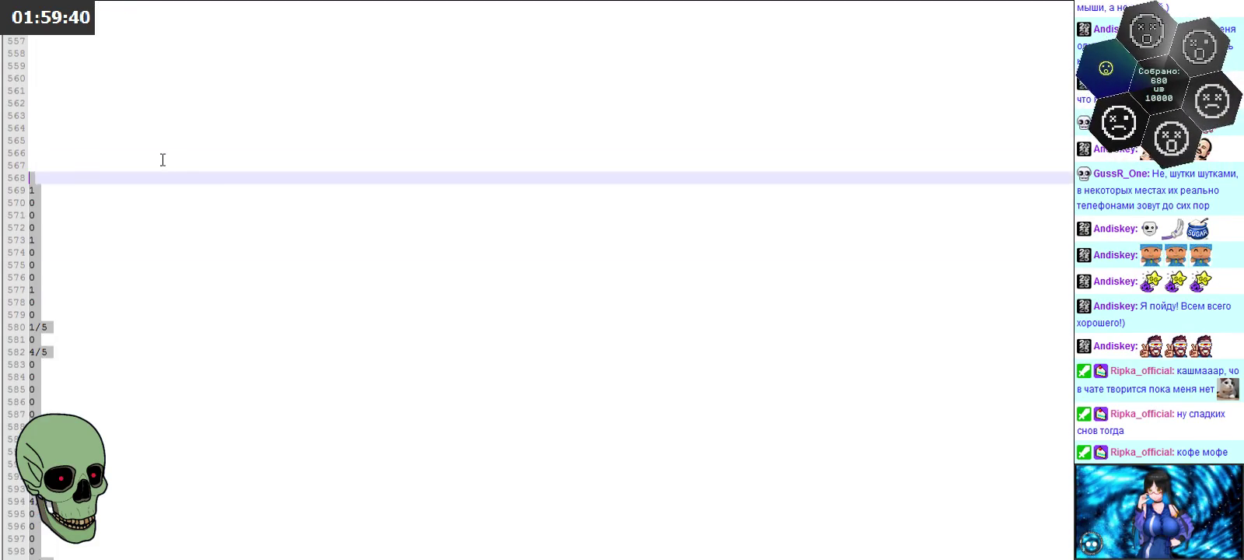
{"action": "left_click", "coordinate": [74, 180]}
{"action": "scroll", "coordinate": [241, 234], "scroll_direction": "down", "scroll_amount": 13}
{"action": "scroll", "coordinate": [302, 280], "scroll_direction": "down", "scroll_amount": 13}
{"action": "scroll", "coordinate": [239, 327], "scroll_direction": "down", "scroll_amount": 13}
{"action": "scroll", "coordinate": [262, 394], "scroll_direction": "down", "scroll_amount": 12}
{"action": "scroll", "coordinate": [234, 373], "scroll_direction": "down", "scroll_amount": 5}
Step: Select all the one-per-line values and return to Excel's pixel-area table sheet
{"action": "key", "text": "ctrl+a"}
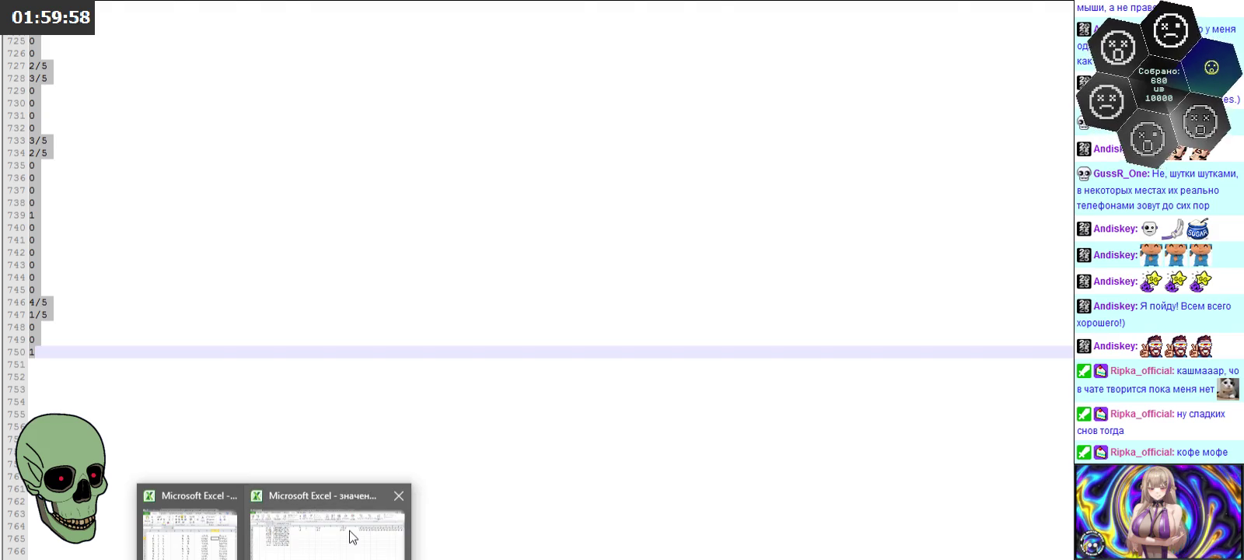
{"action": "left_click", "coordinate": [350, 536]}
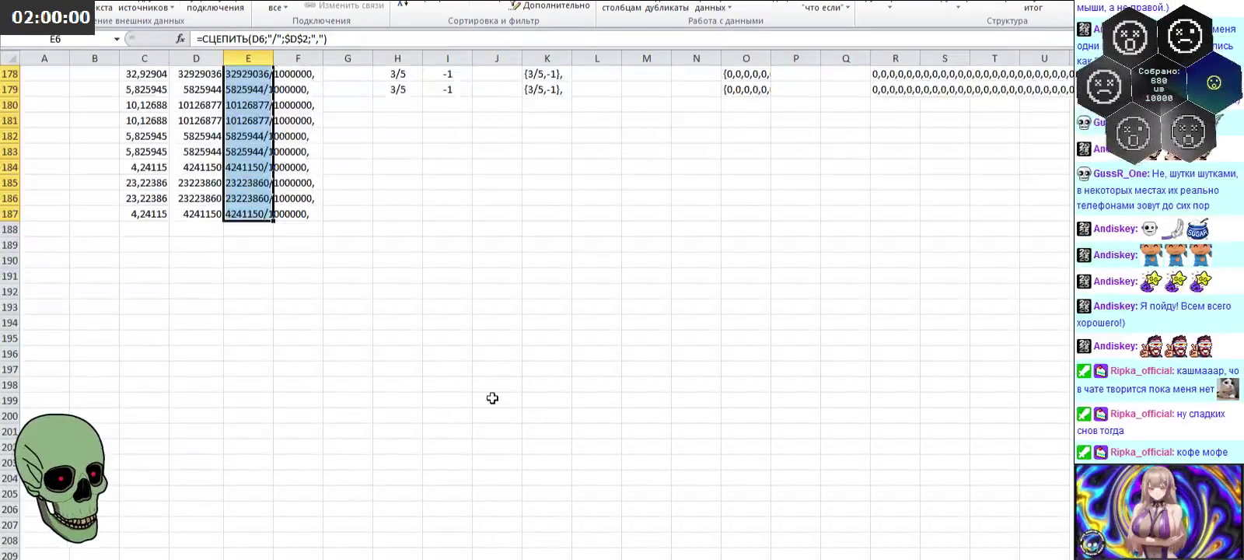
{"action": "scroll", "coordinate": [477, 329], "scroll_direction": "up", "scroll_amount": 6}
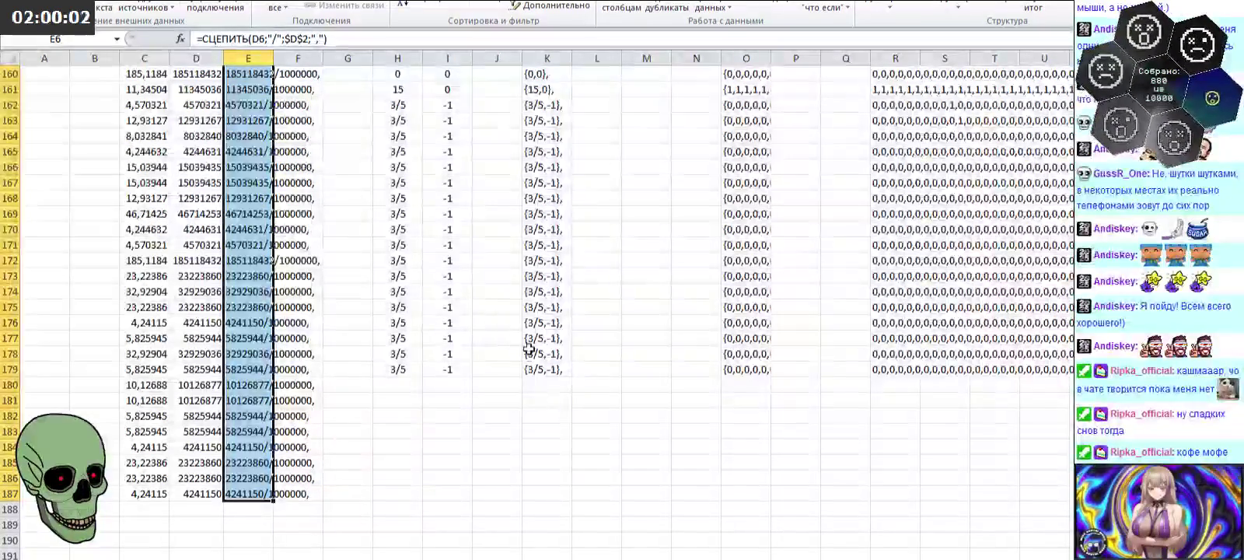
{"action": "key", "text": "ctrl+Page_Down"}
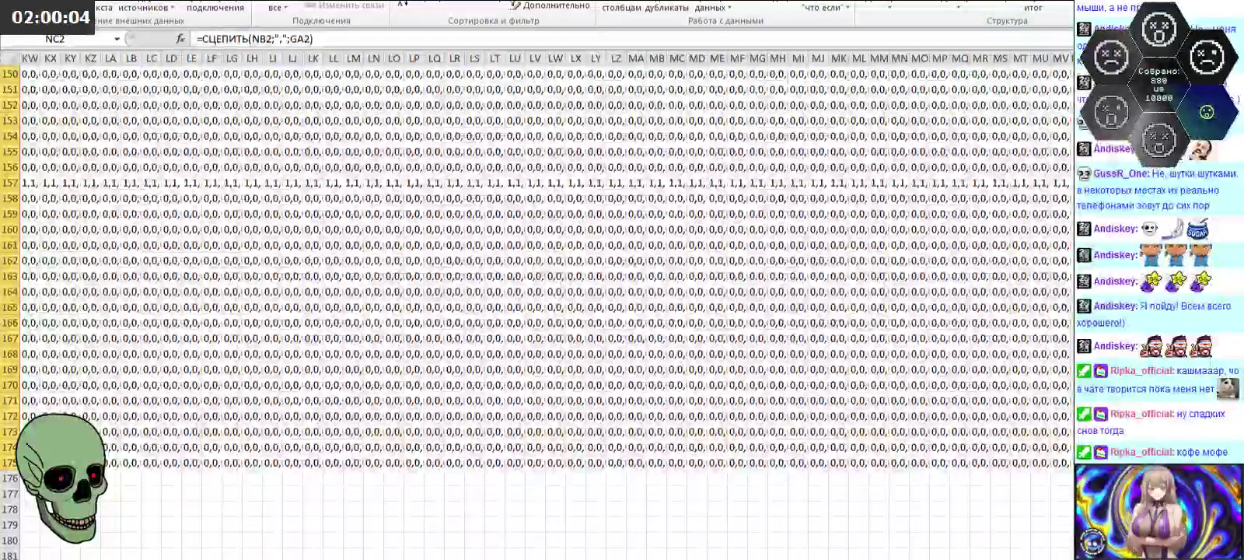
{"action": "key", "text": "ctrl+Page_Down"}
{"action": "key", "text": "ctrl+Page_Up"}
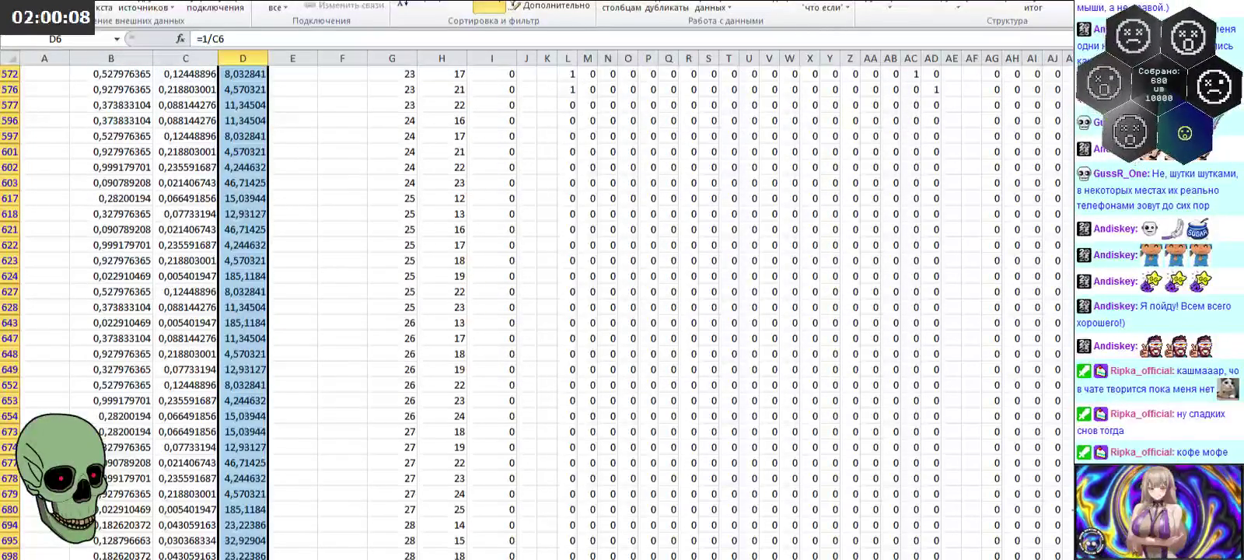
{"action": "scroll", "coordinate": [639, 230], "scroll_direction": "up", "scroll_amount": 15}
{"action": "scroll", "coordinate": [639, 230], "scroll_direction": "up", "scroll_amount": 15}
{"action": "scroll", "coordinate": [639, 230], "scroll_direction": "up", "scroll_amount": 10}
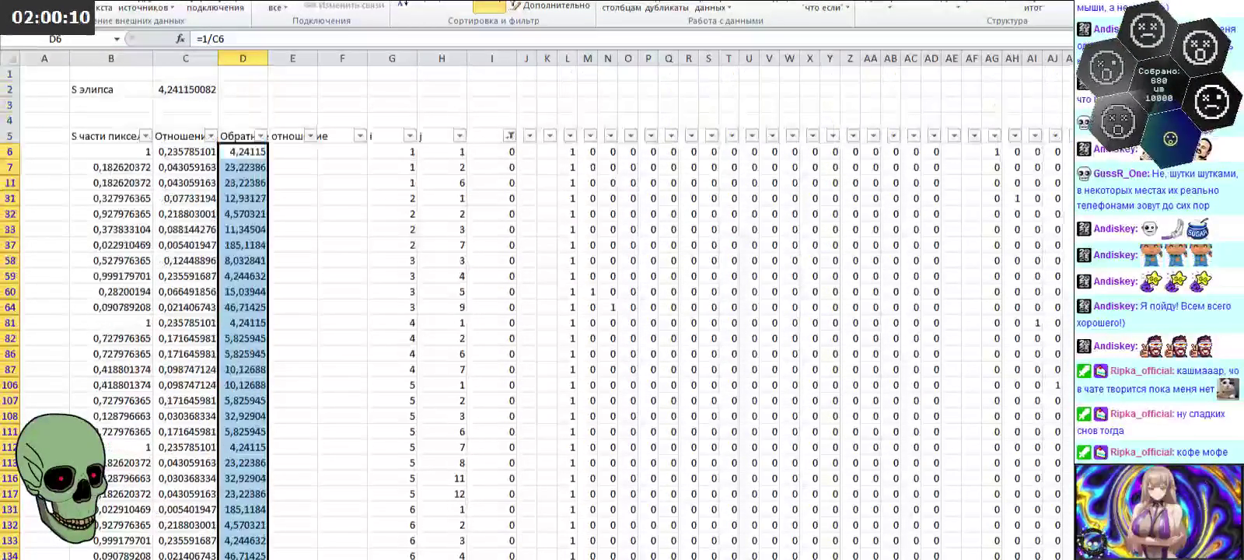
Step: Paste the values into F6, then undo because they turned into dates
{"action": "right_click", "coordinate": [327, 152]}
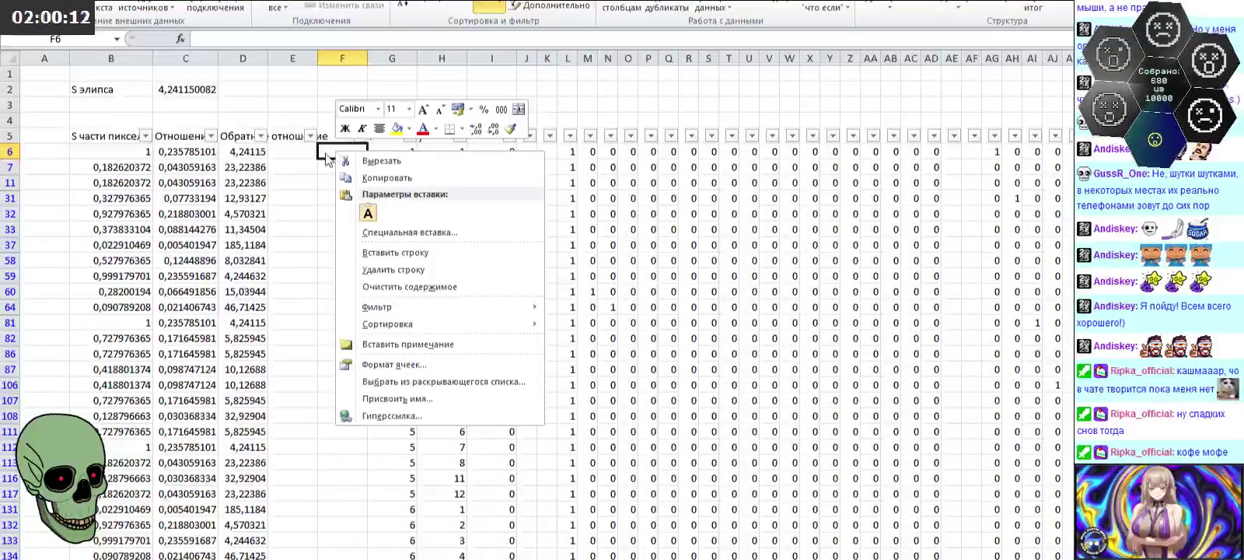
{"action": "left_click", "coordinate": [325, 153]}
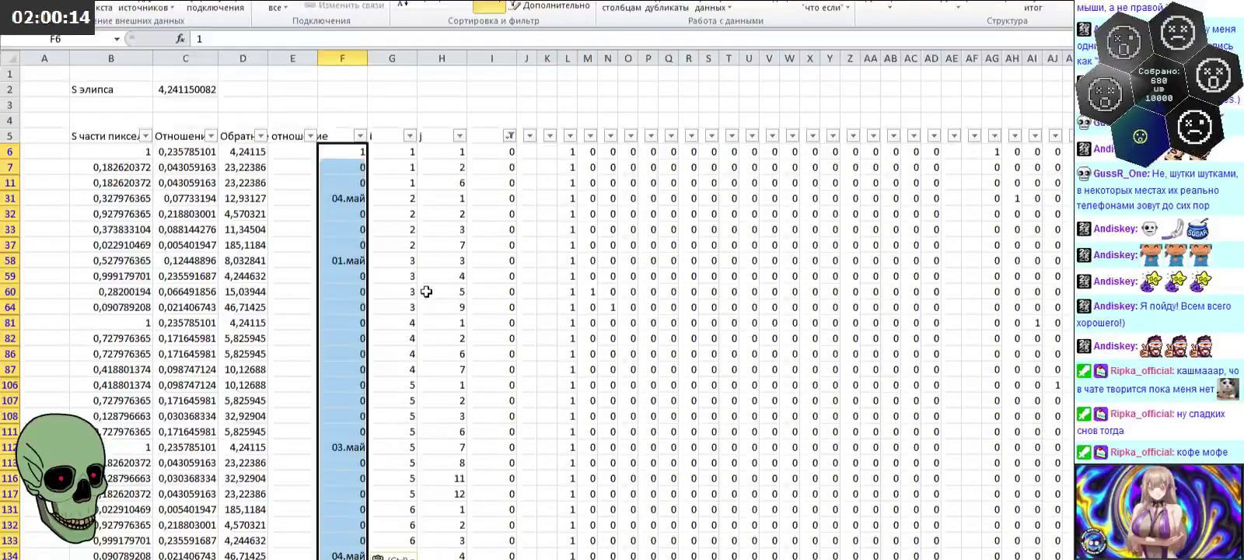
{"action": "key", "text": "ctrl+z"}
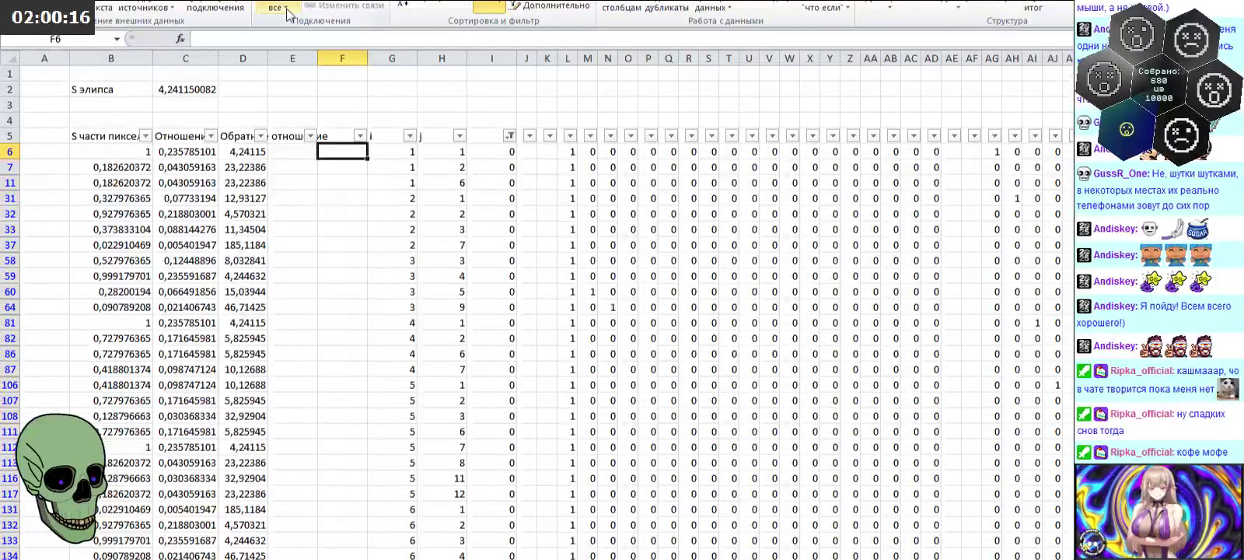
Step: Select the range F6 through F755 to receive the values
{"action": "scroll", "coordinate": [374, 323], "scroll_direction": "down", "scroll_amount": 8}
{"action": "scroll", "coordinate": [389, 416], "scroll_direction": "down", "scroll_amount": 8}
{"action": "scroll", "coordinate": [369, 405], "scroll_direction": "down", "scroll_amount": 8}
{"action": "scroll", "coordinate": [378, 422], "scroll_direction": "down", "scroll_amount": 8}
{"action": "scroll", "coordinate": [385, 416], "scroll_direction": "down", "scroll_amount": 5}
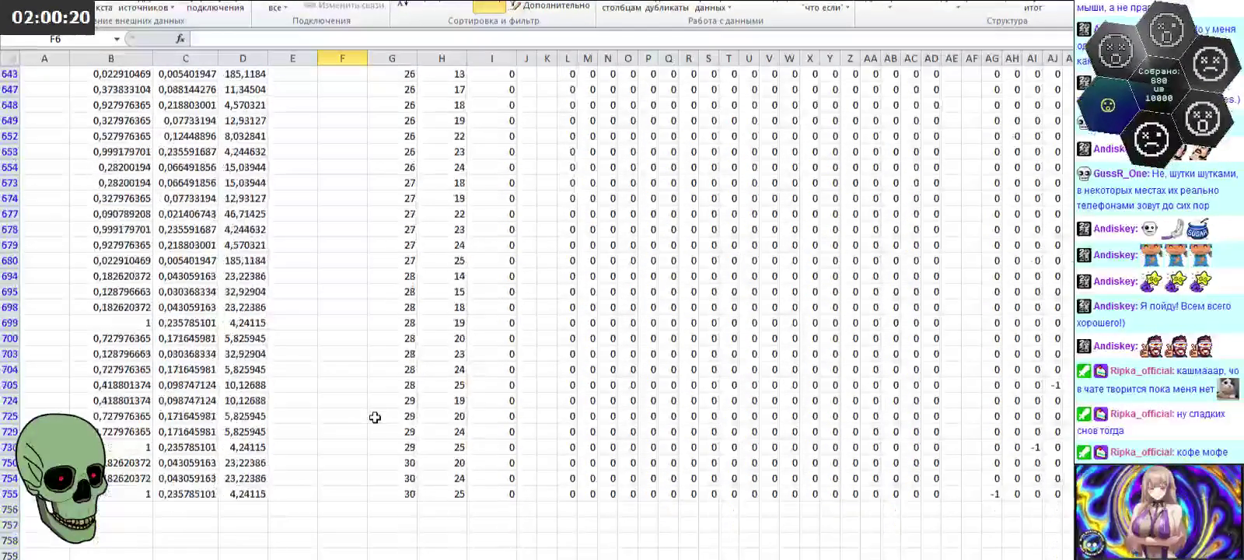
{"action": "scroll", "coordinate": [371, 336], "scroll_direction": "down", "scroll_amount": 5}
{"action": "left_click", "coordinate": [330, 311], "text": "shift"}
{"action": "left_click", "coordinate": [54, 0]}
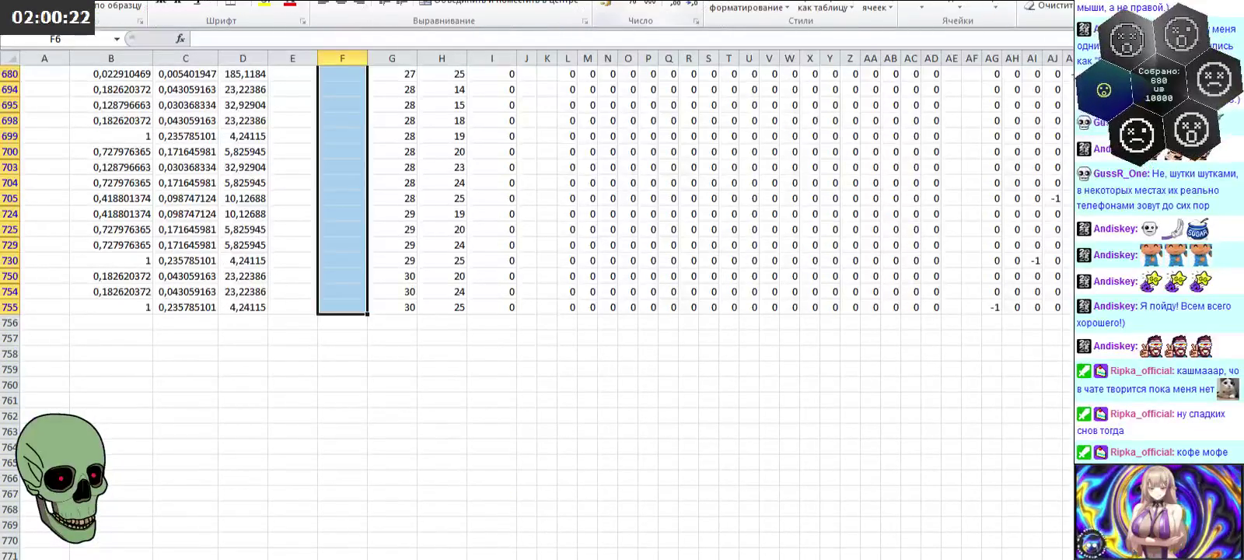
{"action": "left_click", "coordinate": [692, 0]}
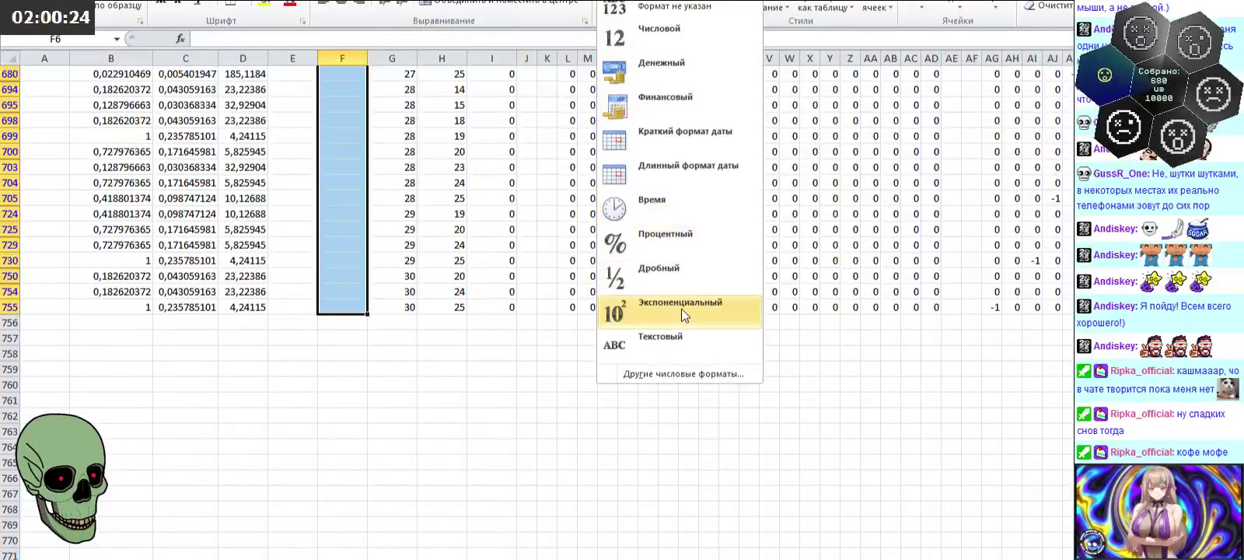
{"action": "left_click", "coordinate": [673, 328]}
{"action": "left_click", "coordinate": [349, 152]}
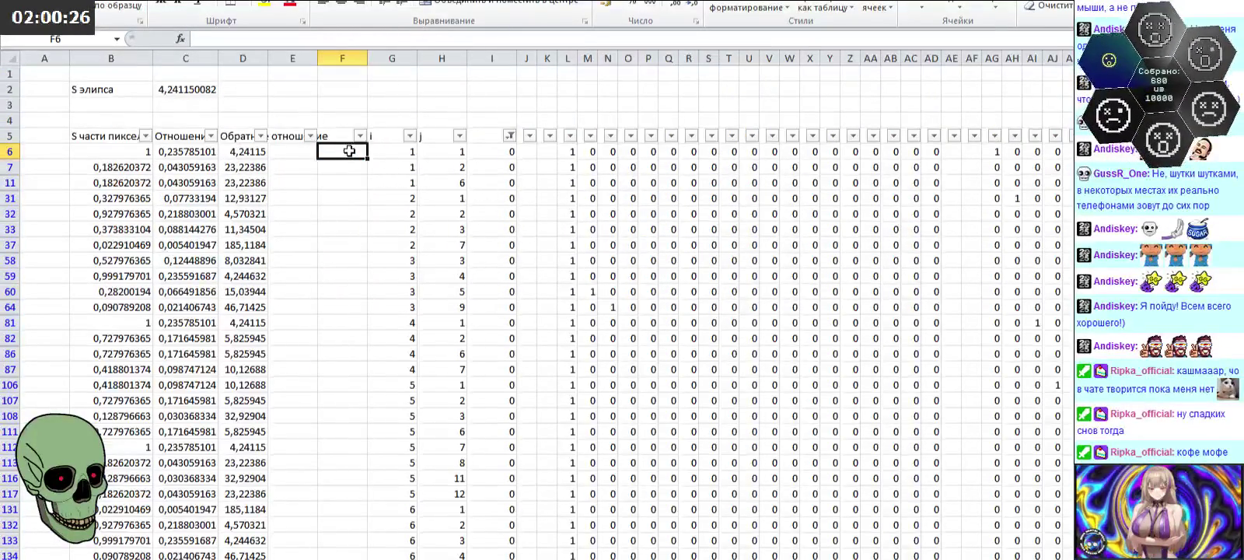
{"action": "key", "text": "ctrl+v"}
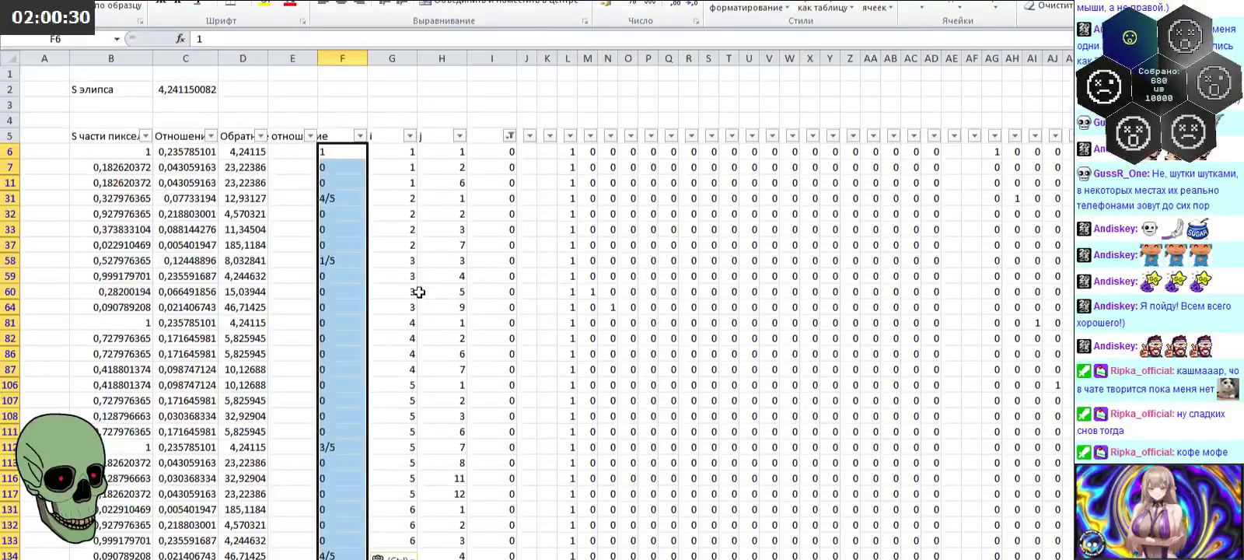
{"action": "scroll", "coordinate": [419, 289], "scroll_direction": "down", "scroll_amount": 2}
{"action": "scroll", "coordinate": [421, 281], "scroll_direction": "down", "scroll_amount": 7}
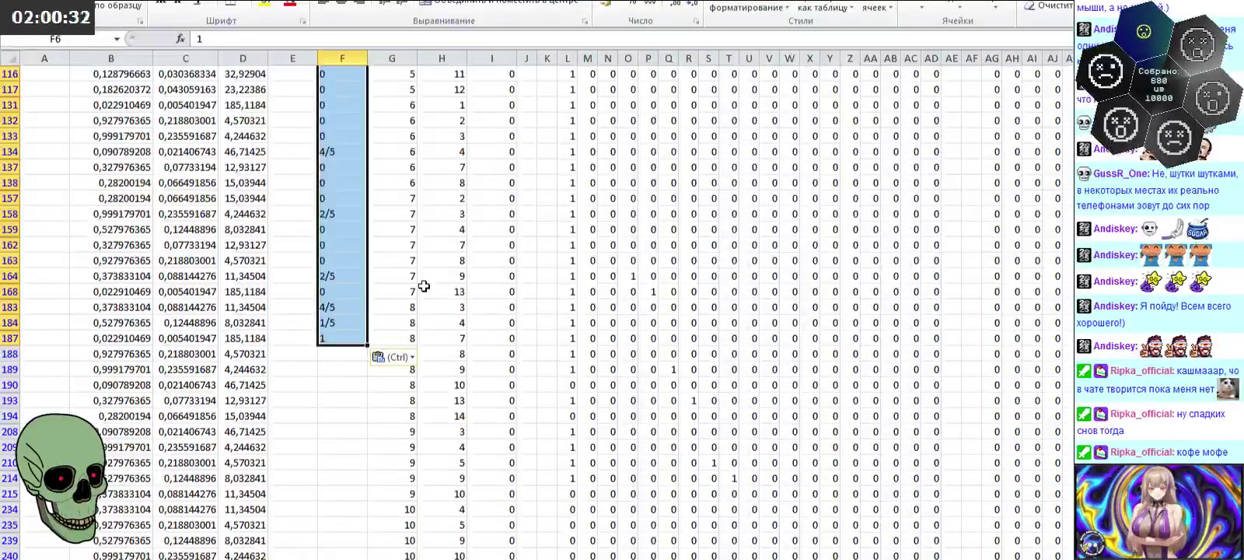
{"action": "scroll", "coordinate": [424, 283], "scroll_direction": "down", "scroll_amount": 4}
{"action": "scroll", "coordinate": [434, 288], "scroll_direction": "down", "scroll_amount": 3}
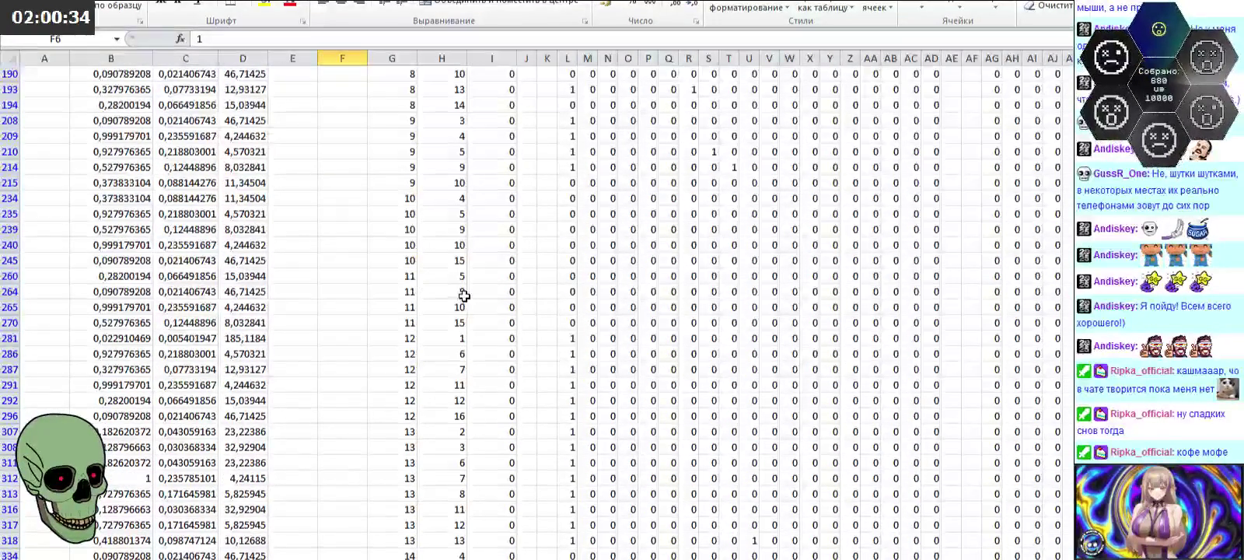
{"action": "scroll", "coordinate": [459, 294], "scroll_direction": "up", "scroll_amount": 4}
{"action": "scroll", "coordinate": [464, 295], "scroll_direction": "up", "scroll_amount": 3}
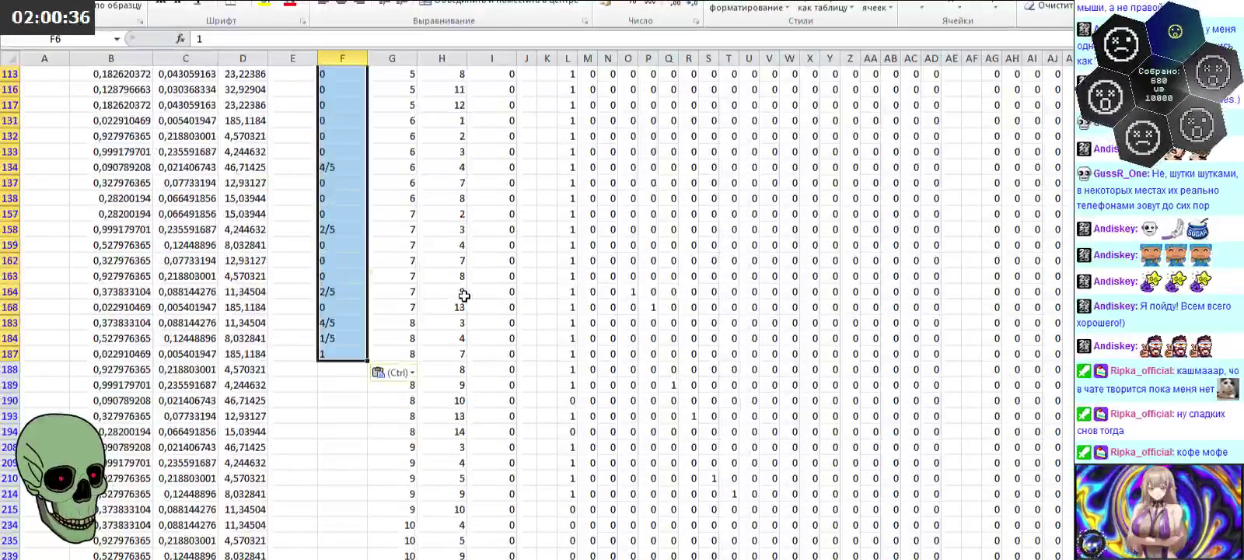
{"action": "scroll", "coordinate": [465, 295], "scroll_direction": "up", "scroll_amount": 4}
{"action": "scroll", "coordinate": [464, 296], "scroll_direction": "up", "scroll_amount": 4}
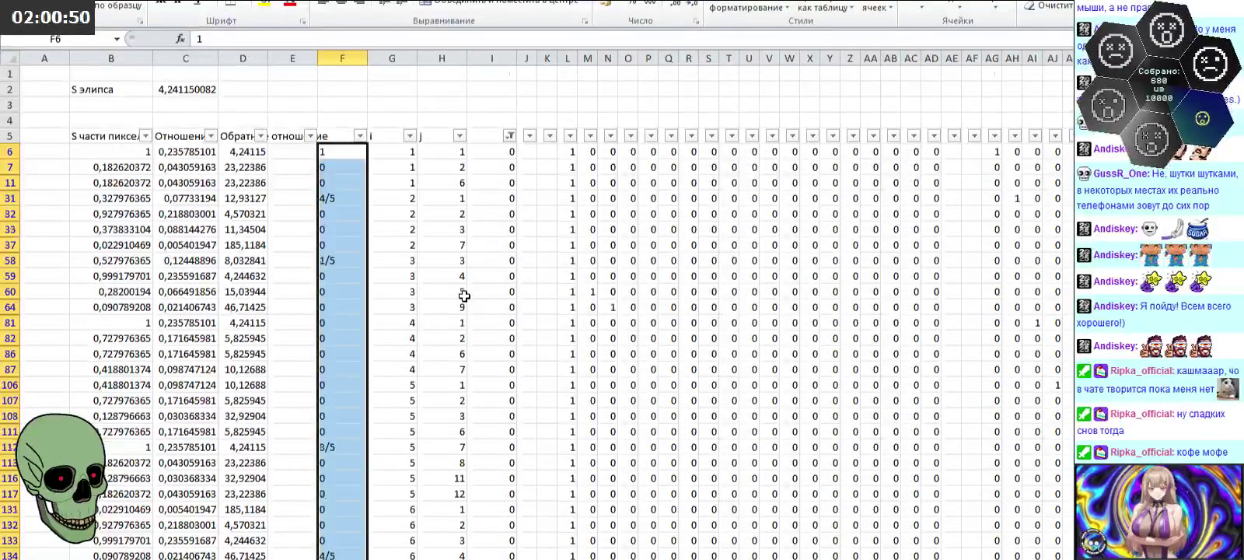
{"action": "scroll", "coordinate": [464, 296], "scroll_direction": "down", "scroll_amount": 8}
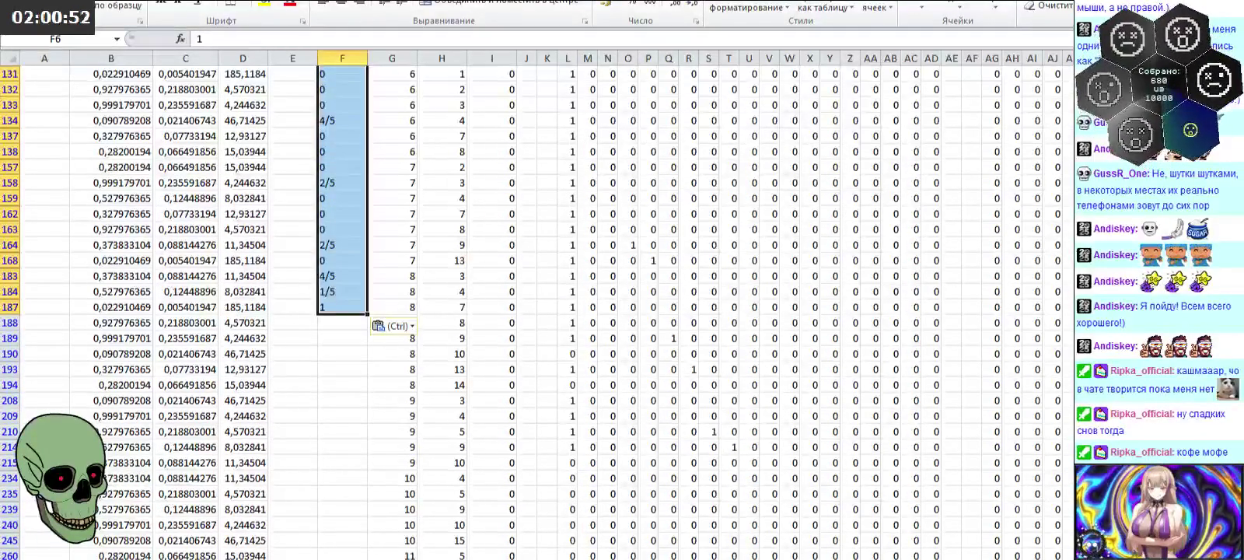
{"action": "key", "text": "ctrl+z"}
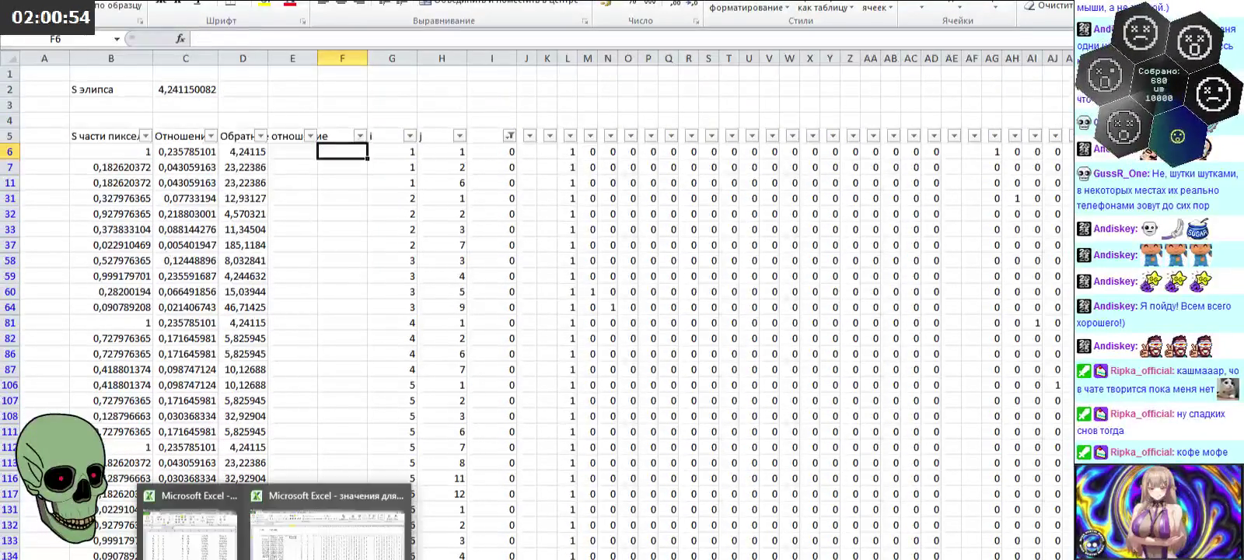
Step: Review the values currently held in Notepad++
{"action": "left_click", "coordinate": [475, 521]}
{"action": "scroll", "coordinate": [265, 418], "scroll_direction": "up", "scroll_amount": 10}
{"action": "scroll", "coordinate": [264, 391], "scroll_direction": "up", "scroll_amount": 11}
{"action": "scroll", "coordinate": [264, 386], "scroll_direction": "up", "scroll_amount": 11}
{"action": "scroll", "coordinate": [269, 367], "scroll_direction": "up", "scroll_amount": 11}
{"action": "scroll", "coordinate": [273, 346], "scroll_direction": "up", "scroll_amount": 12}
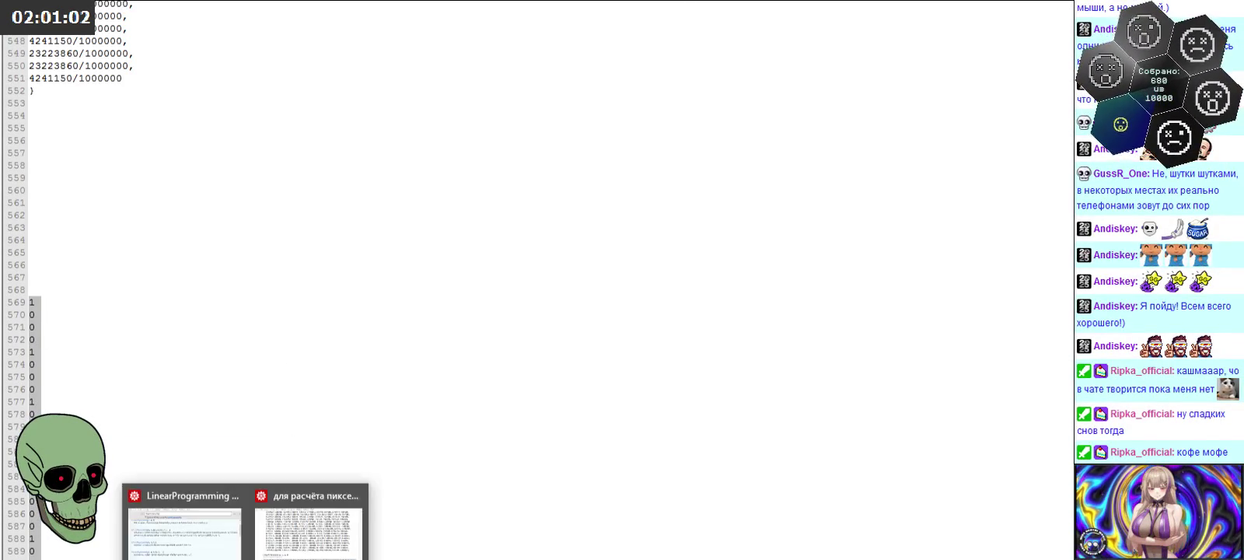
Step: Select and copy Mathematica's whole Out[20] solution list, then return to Notepad++
{"action": "left_click", "coordinate": [311, 521]}
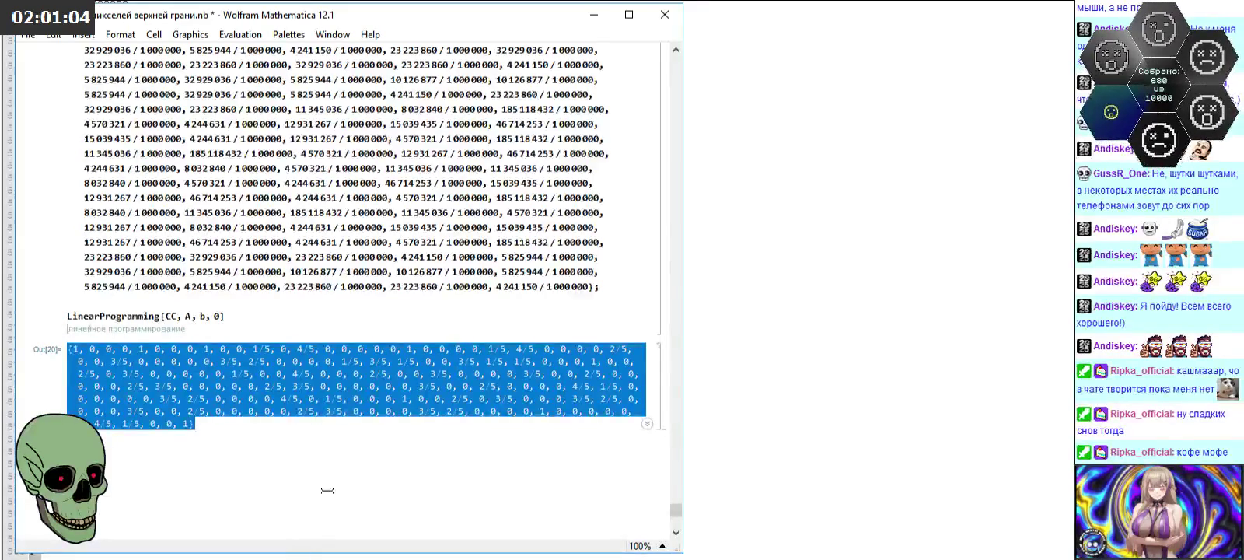
{"action": "scroll", "coordinate": [330, 470], "scroll_direction": "up", "scroll_amount": 1}
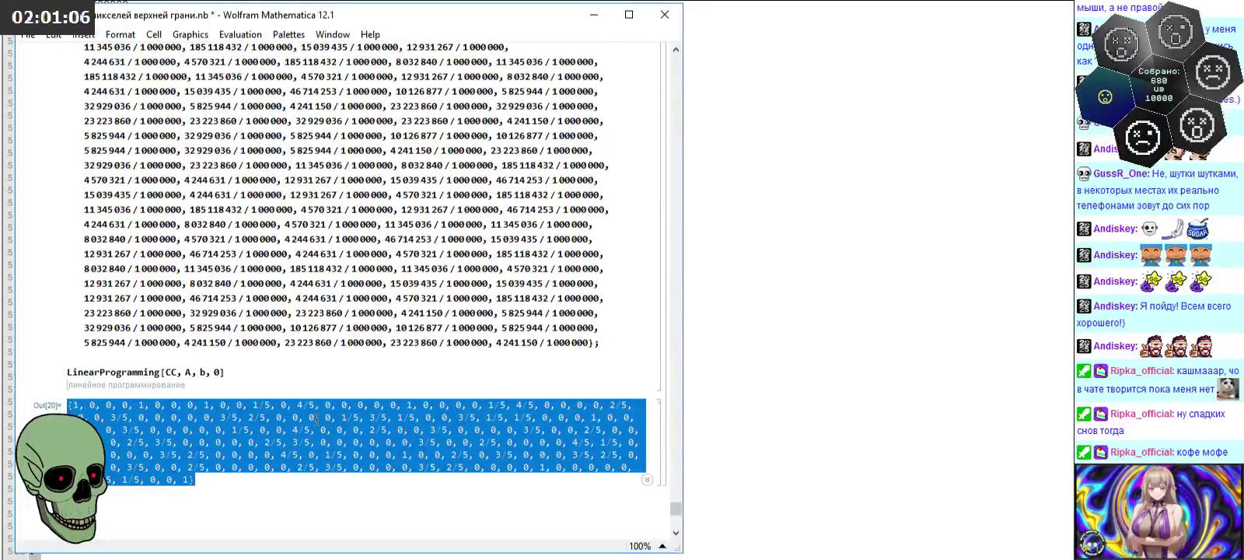
{"action": "left_click", "coordinate": [273, 371]}
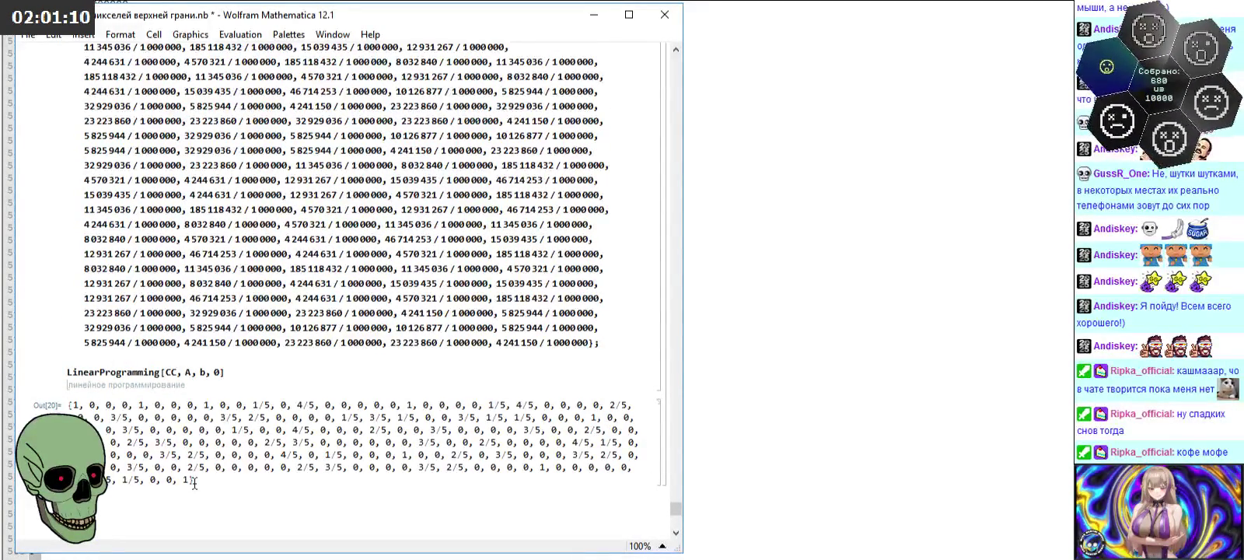
{"action": "left_click_drag", "start_coordinate": [193, 483], "coordinate": [42, 401]}
{"action": "key", "text": "alt+Tab"}
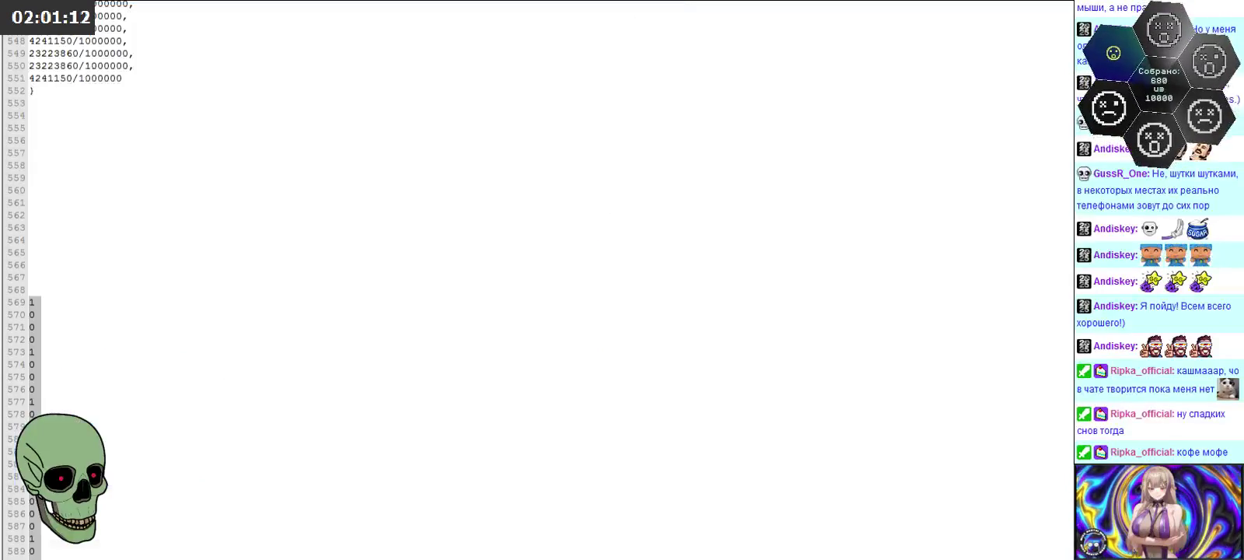
Step: Replace the old value block at line 566 with the new pasted solution list
{"action": "mouse_move", "coordinate": [47, 288]}
{"action": "left_mouse_down"}
{"action": "mouse_move", "coordinate": [46, 555]}
{"action": "mouse_move", "coordinate": [291, 411]}
{"action": "left_mouse_up"}
{"action": "key", "text": "Delete"}
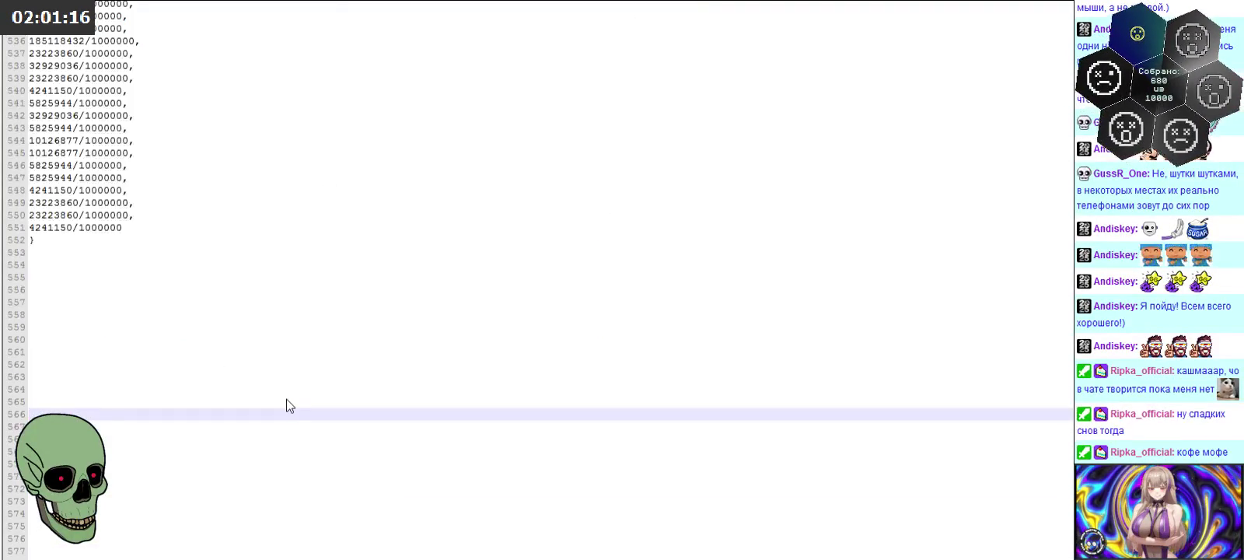
{"action": "key", "text": "ctrl+v"}
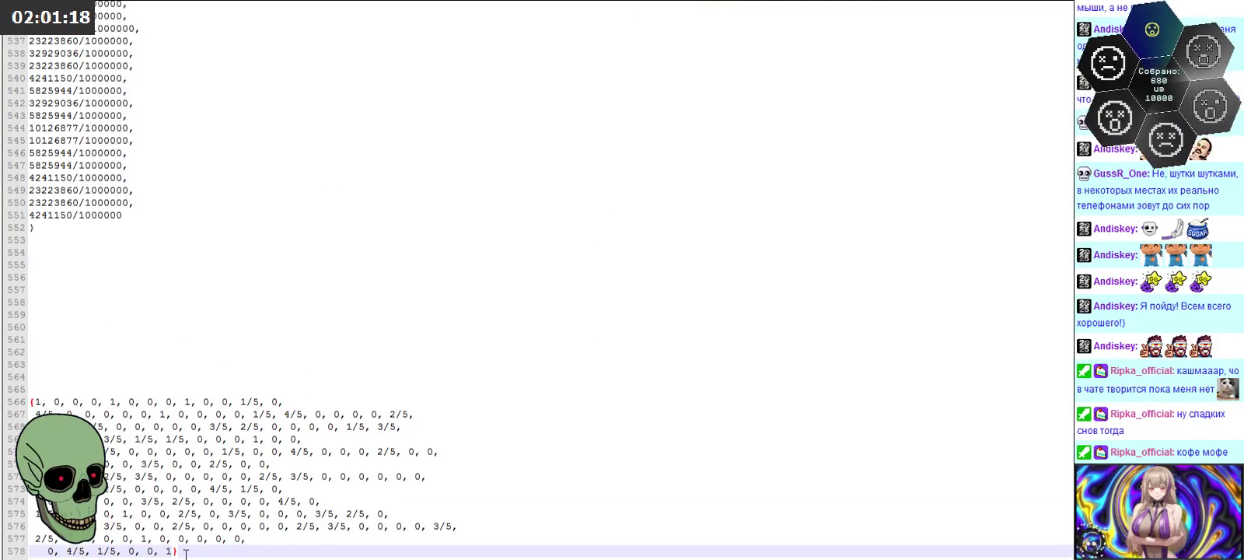
{"action": "left_click_drag", "start_coordinate": [196, 557], "coordinate": [2, 402]}
Step: Strip the braces, line breaks and spaces from the pasted list with Replace All
{"action": "key", "text": "ctrl+f"}
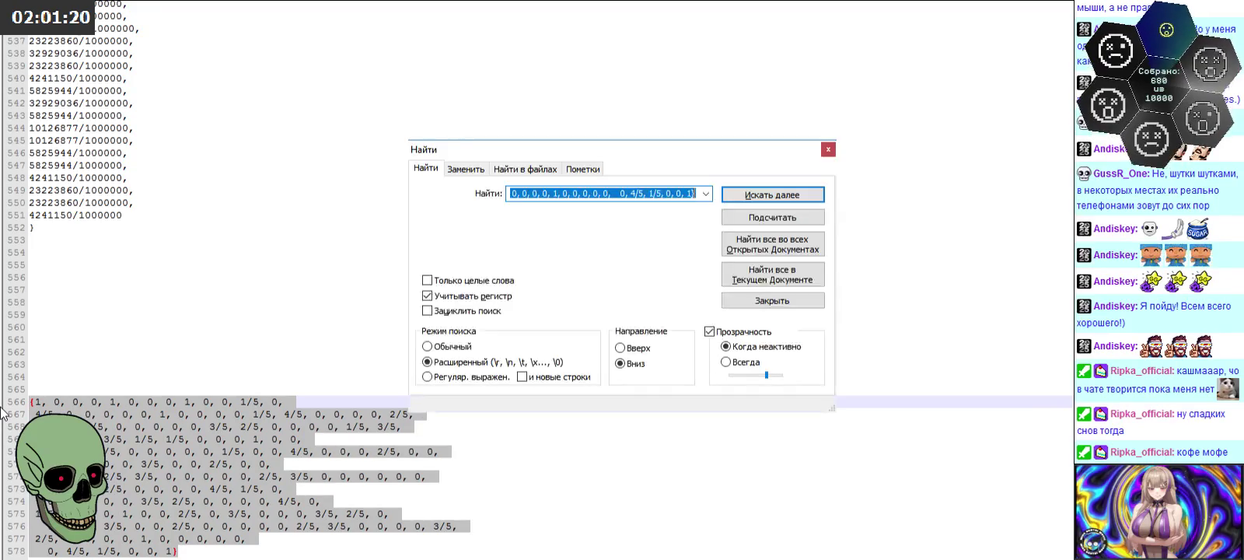
{"action": "left_click", "coordinate": [465, 168]}
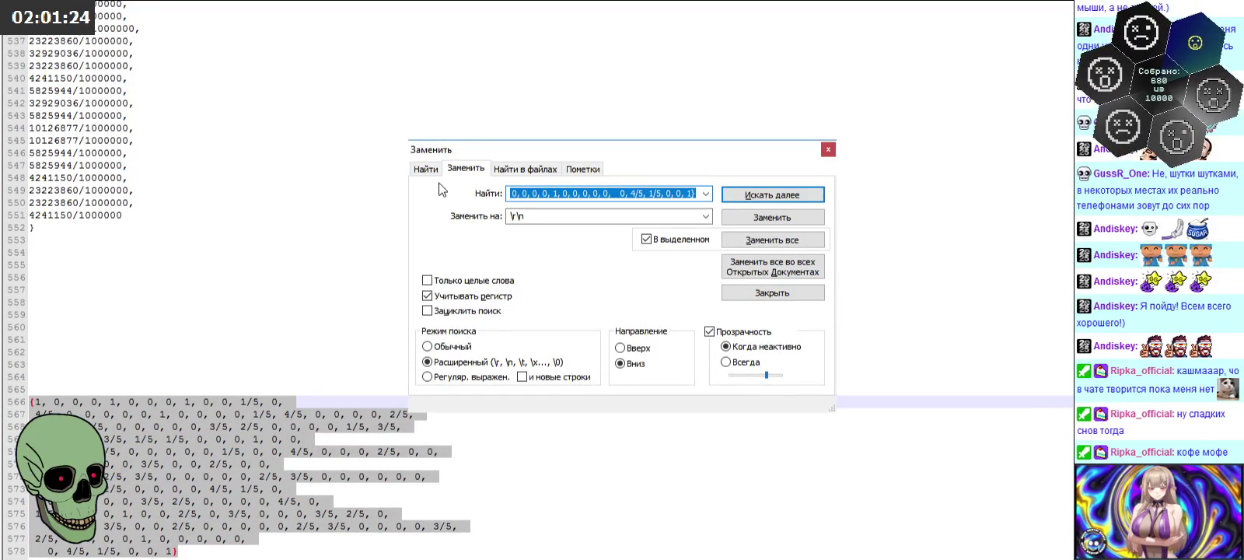
{"action": "type", "text": "{"}
{"action": "double_click", "coordinate": [588, 215]}
{"action": "key", "text": "BackSpace"}
{"action": "left_click", "coordinate": [731, 243]}
{"action": "type", "text": "}"}
{"action": "key", "text": "Return"}
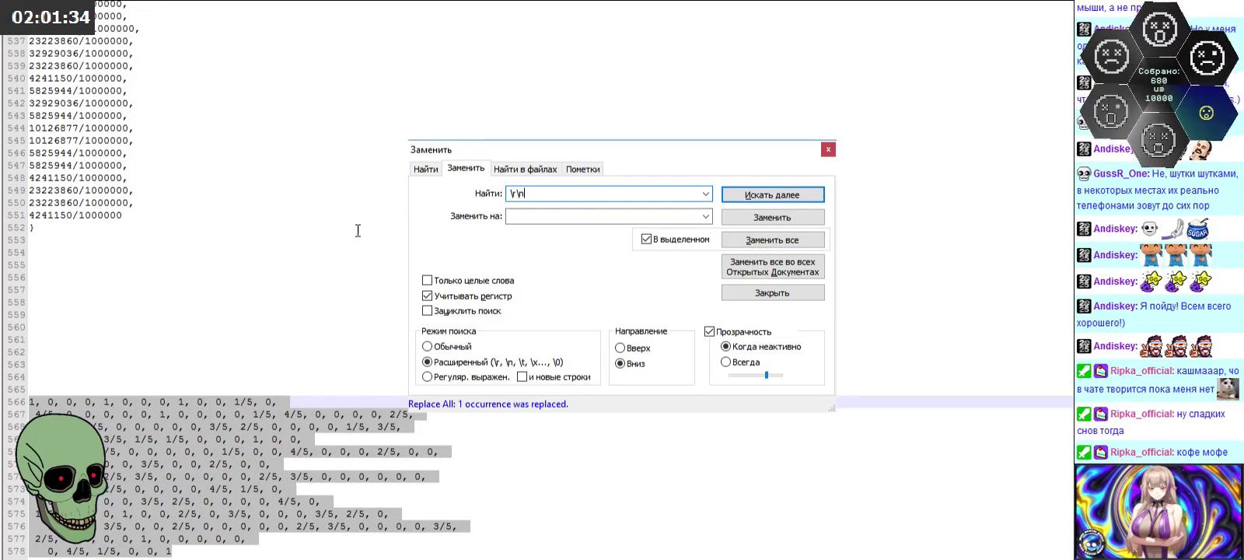
{"action": "left_click", "coordinate": [750, 239]}
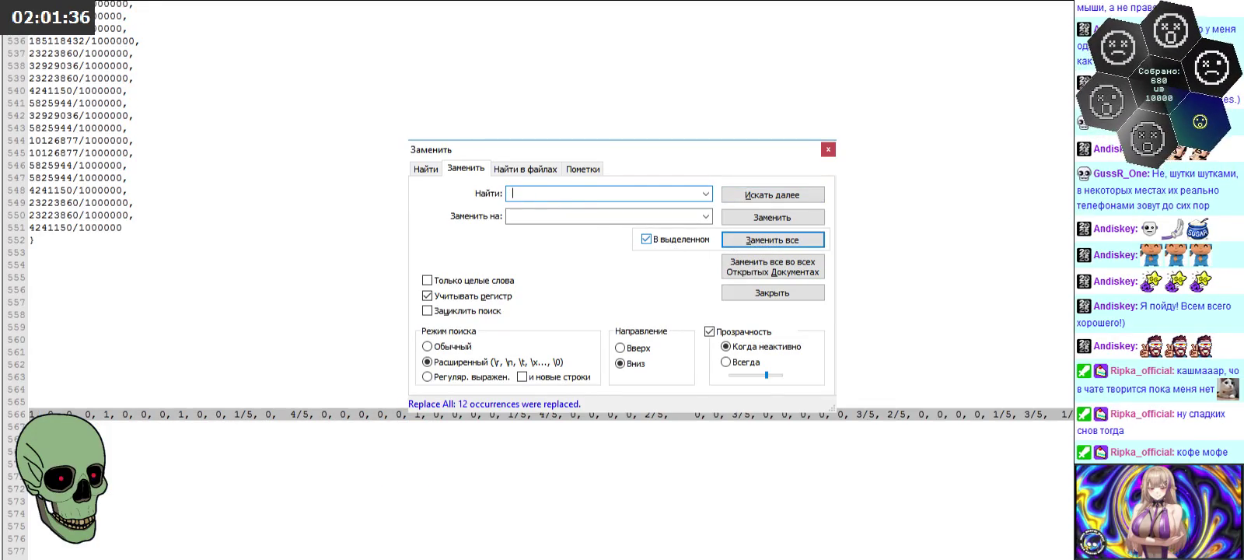
{"action": "left_click", "coordinate": [750, 239]}
Step: Replace the commas with \r\n so each value sits on its own line
{"action": "type", "text": ","}
{"action": "left_click", "coordinate": [607, 216]}
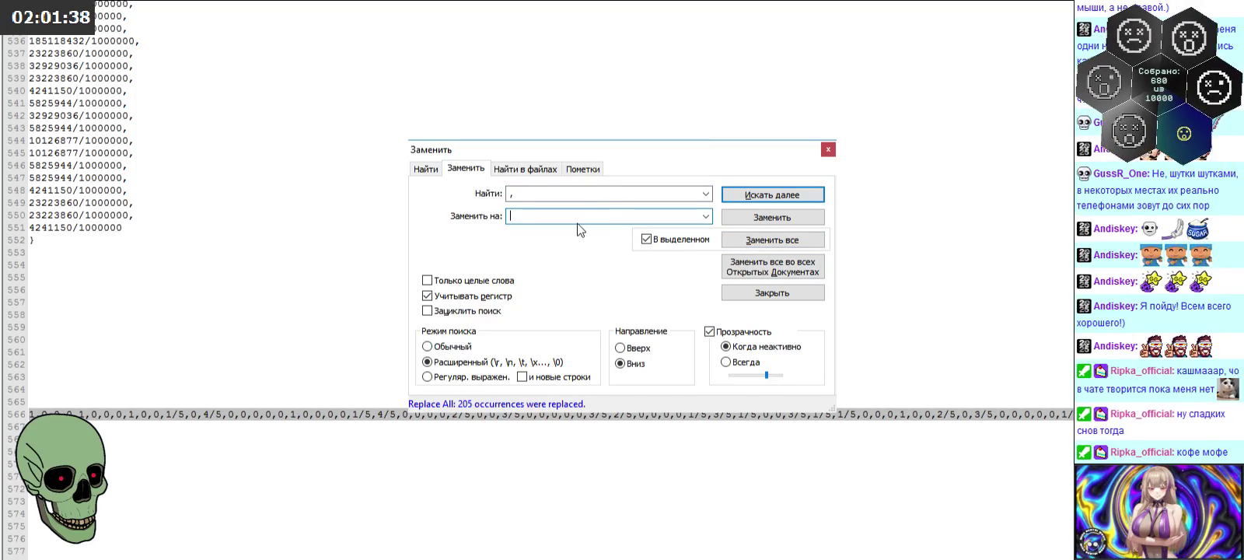
{"action": "type", "text": "\\r\\n"}
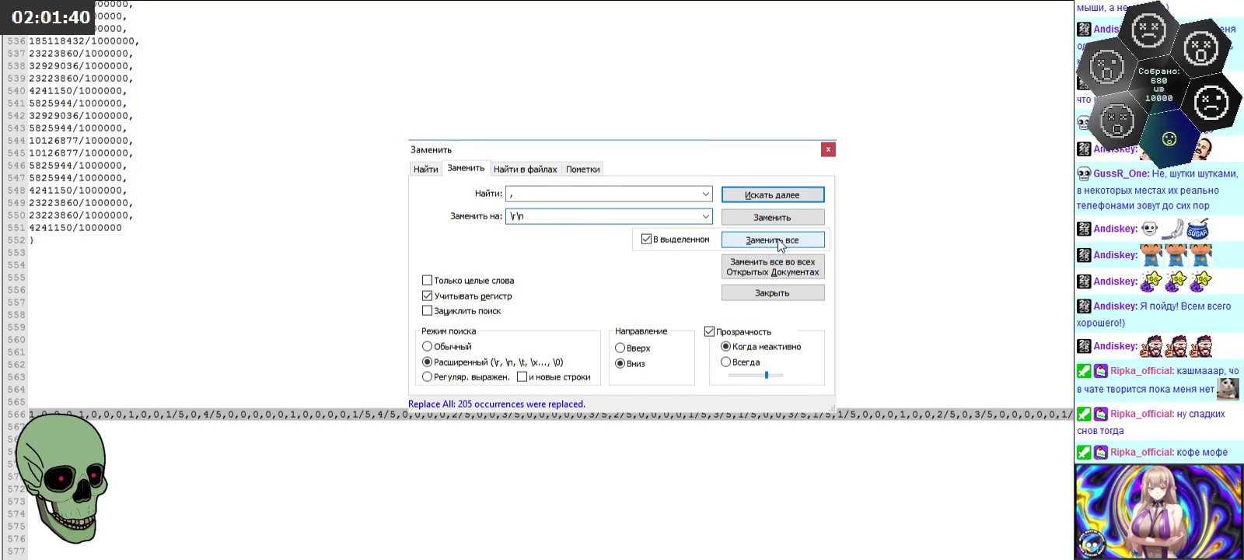
{"action": "left_click", "coordinate": [777, 239]}
{"action": "left_click", "coordinate": [828, 150]}
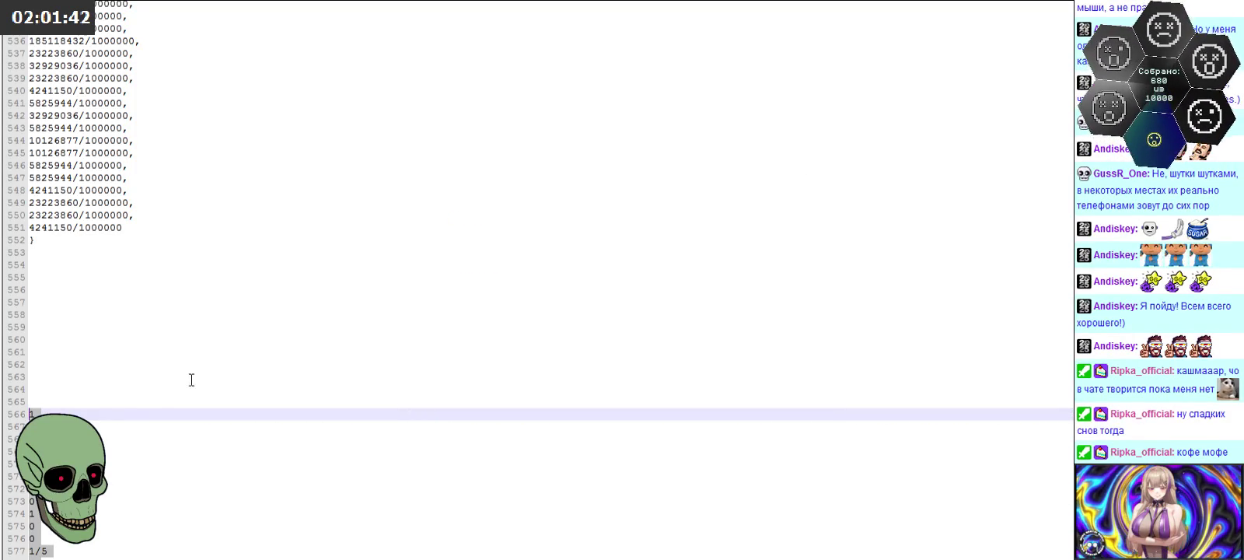
Step: Select the value column down to line 747 and copy it back to Excel
{"action": "scroll", "coordinate": [205, 394], "scroll_direction": "down", "scroll_amount": 7}
{"action": "scroll", "coordinate": [242, 408], "scroll_direction": "down", "scroll_amount": 12}
{"action": "scroll", "coordinate": [545, 416], "scroll_direction": "down", "scroll_amount": 12}
{"action": "scroll", "coordinate": [203, 390], "scroll_direction": "down", "scroll_amount": 10}
{"action": "scroll", "coordinate": [202, 390], "scroll_direction": "down", "scroll_amount": 10}
{"action": "scroll", "coordinate": [194, 455], "scroll_direction": "down", "scroll_amount": 9}
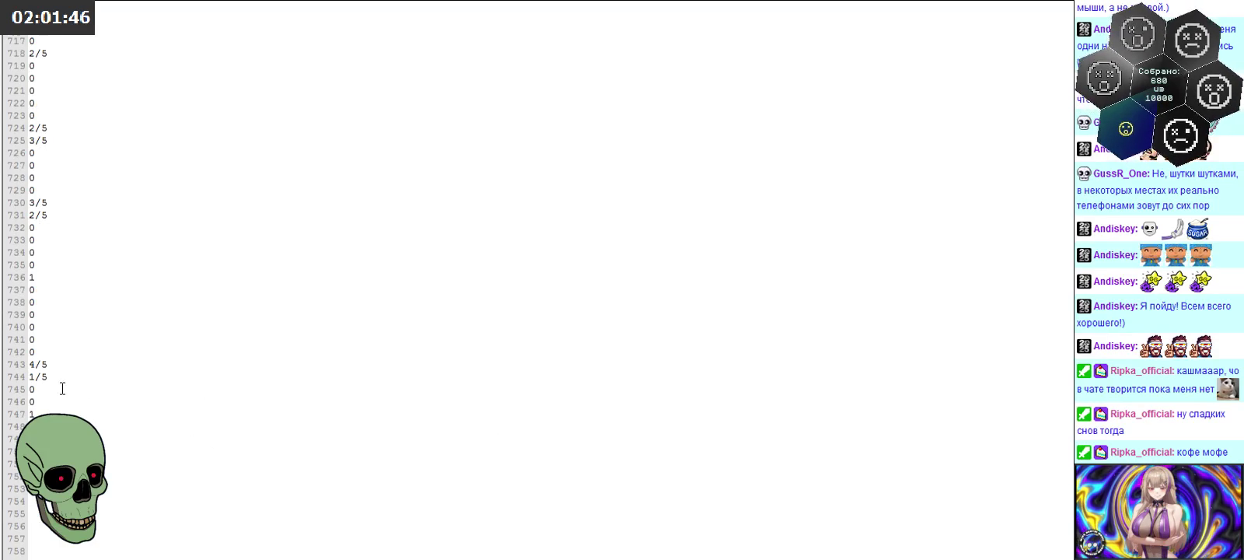
{"action": "left_click", "coordinate": [67, 412], "text": "shift"}
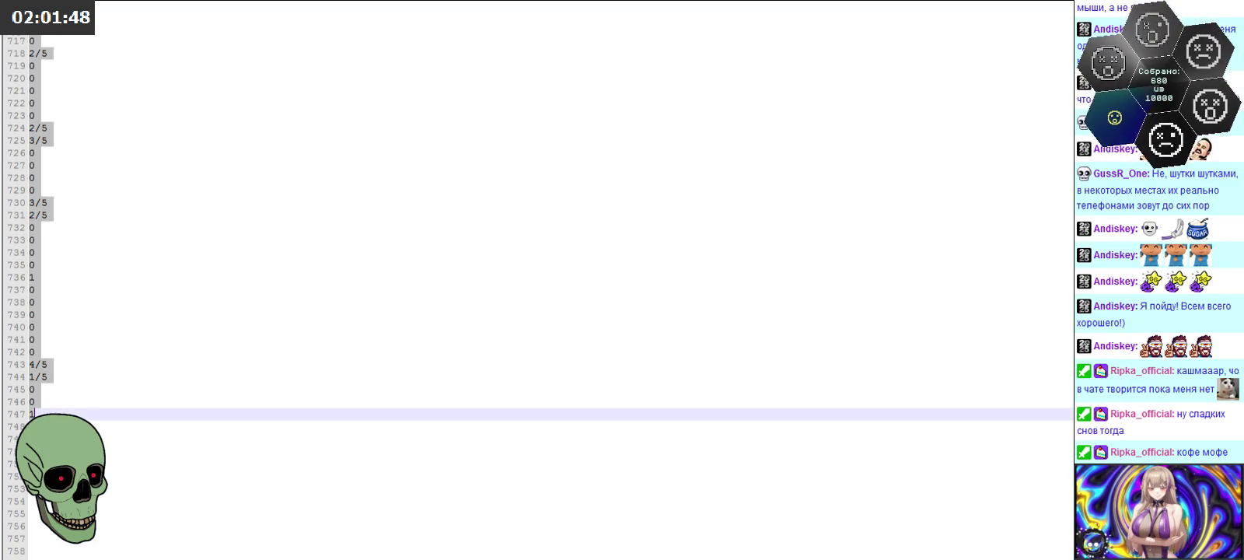
{"action": "key", "text": "alt+Tab"}
{"action": "key", "text": "alt+Tab"}
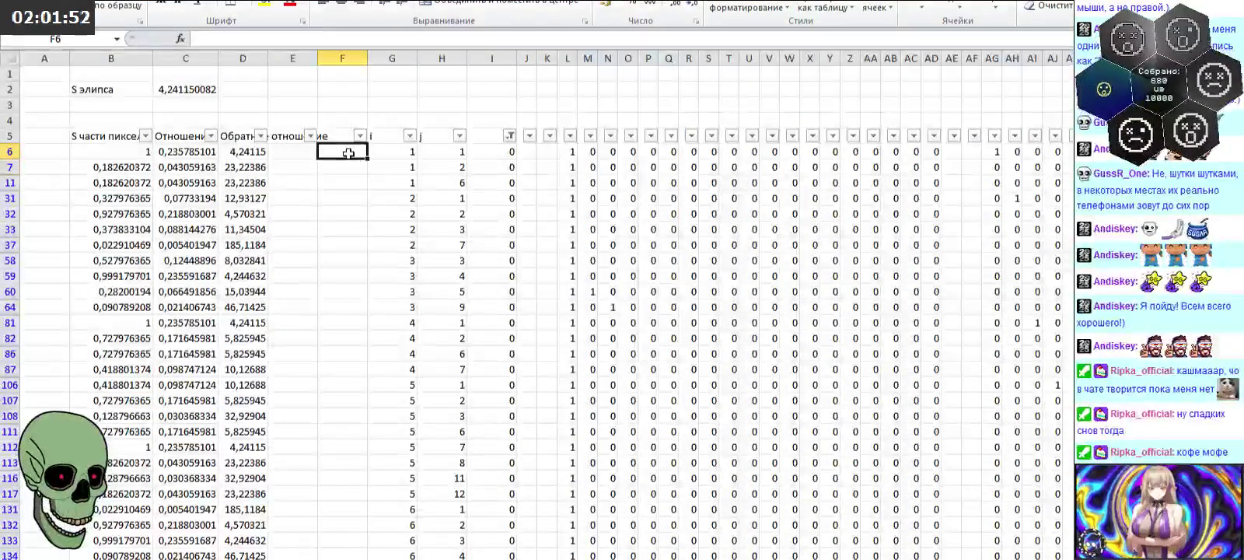
{"action": "key", "text": "ctrl+v"}
{"action": "scroll", "coordinate": [555, 288], "scroll_direction": "down", "scroll_amount": 6}
{"action": "scroll", "coordinate": [556, 286], "scroll_direction": "down", "scroll_amount": 6}
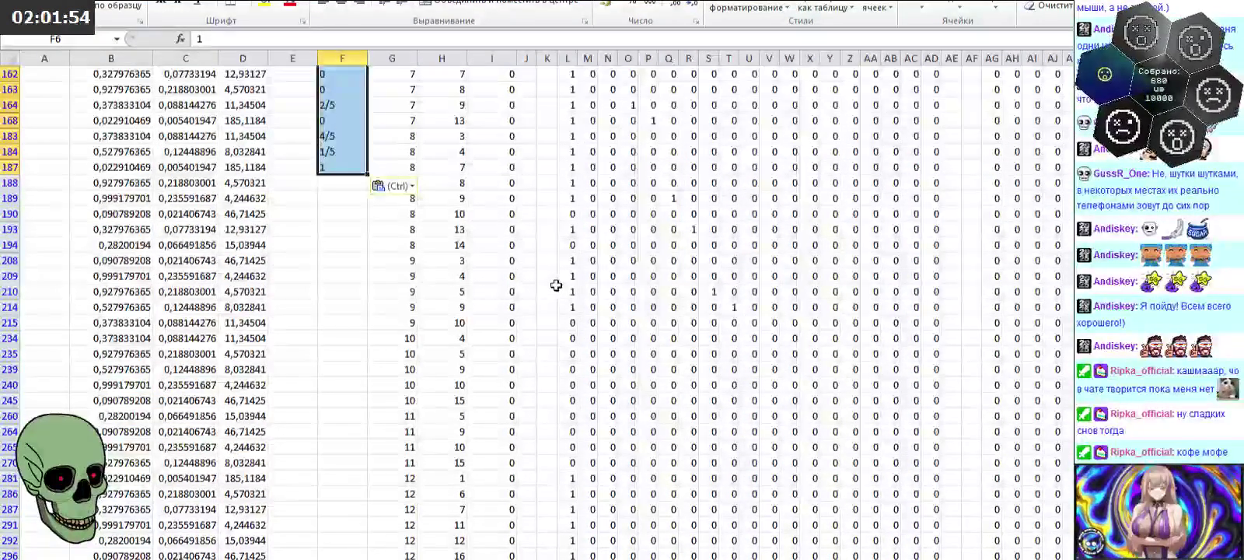
{"action": "scroll", "coordinate": [556, 286], "scroll_direction": "down", "scroll_amount": 3}
{"action": "scroll", "coordinate": [558, 276], "scroll_direction": "down", "scroll_amount": 4}
{"action": "scroll", "coordinate": [560, 268], "scroll_direction": "down", "scroll_amount": 3}
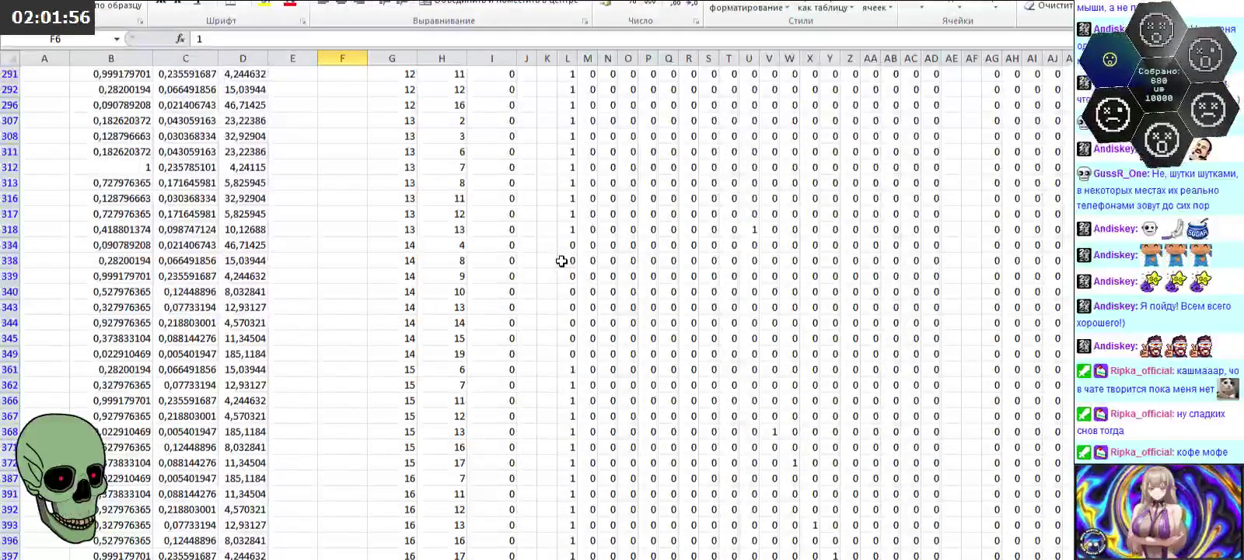
{"action": "scroll", "coordinate": [562, 261], "scroll_direction": "up", "scroll_amount": 5}
{"action": "scroll", "coordinate": [563, 257], "scroll_direction": "up", "scroll_amount": 6}
{"action": "scroll", "coordinate": [565, 251], "scroll_direction": "up", "scroll_amount": 5}
{"action": "scroll", "coordinate": [567, 246], "scroll_direction": "up", "scroll_amount": 2}
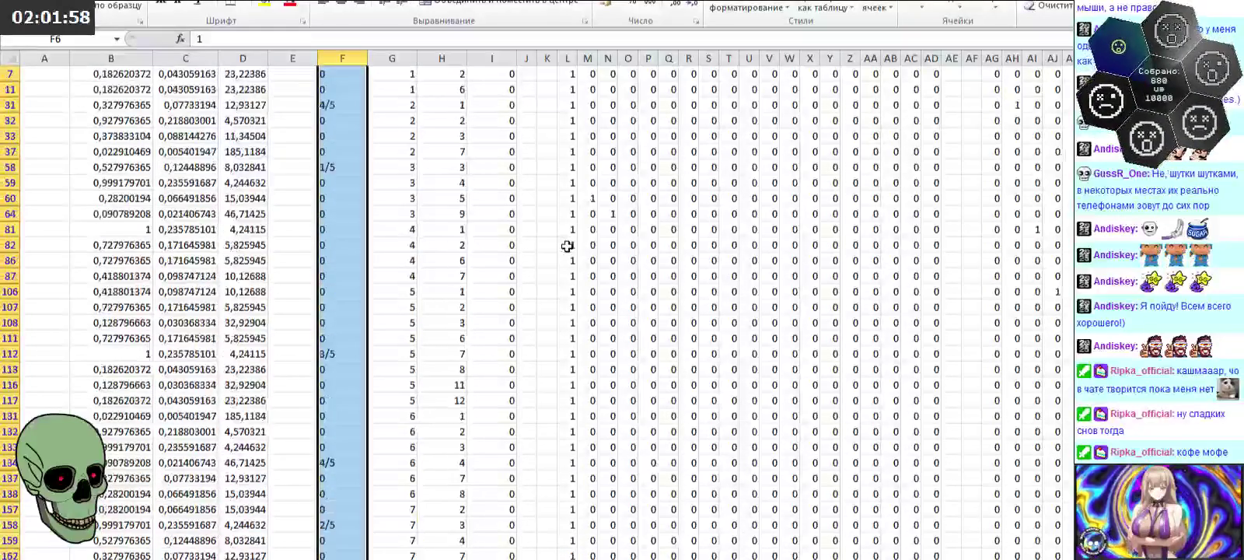
{"action": "scroll", "coordinate": [567, 245], "scroll_direction": "up", "scroll_amount": 2}
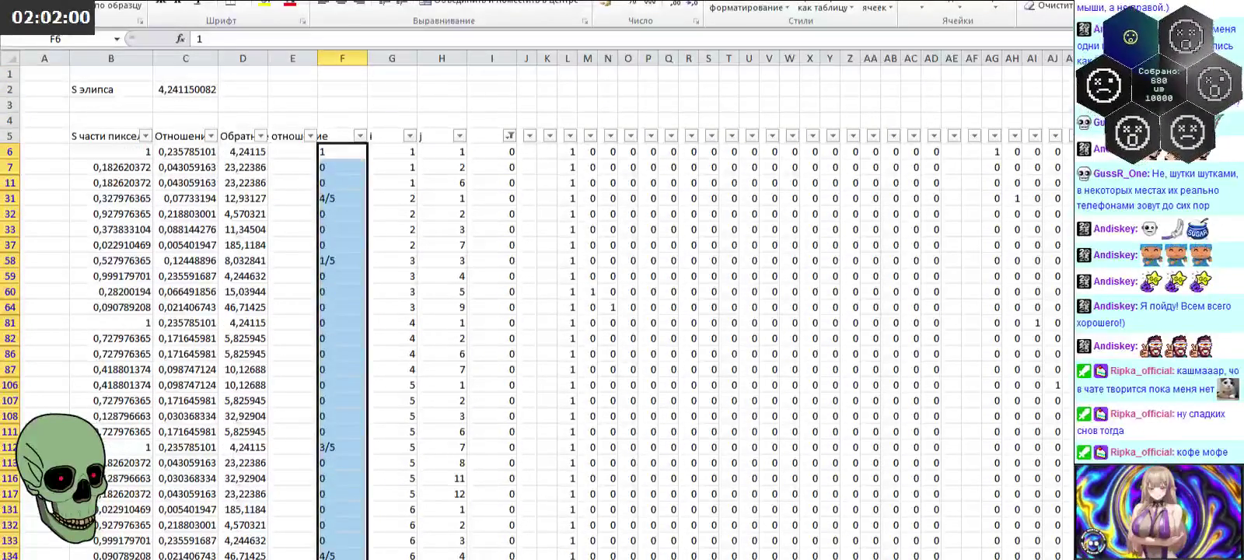
{"action": "key", "text": "ctrl+z"}
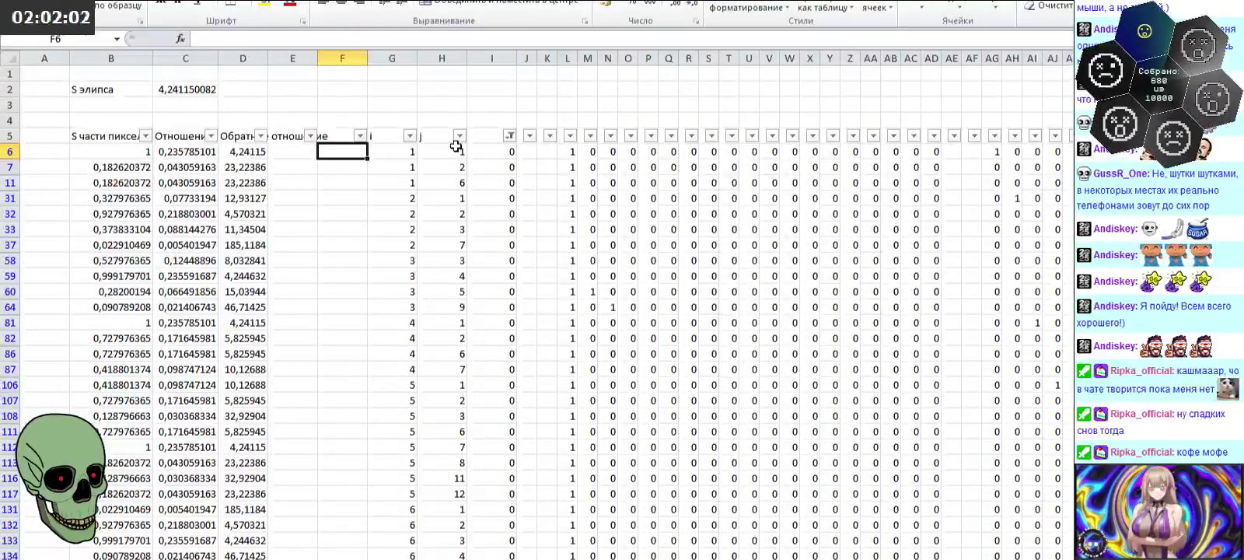
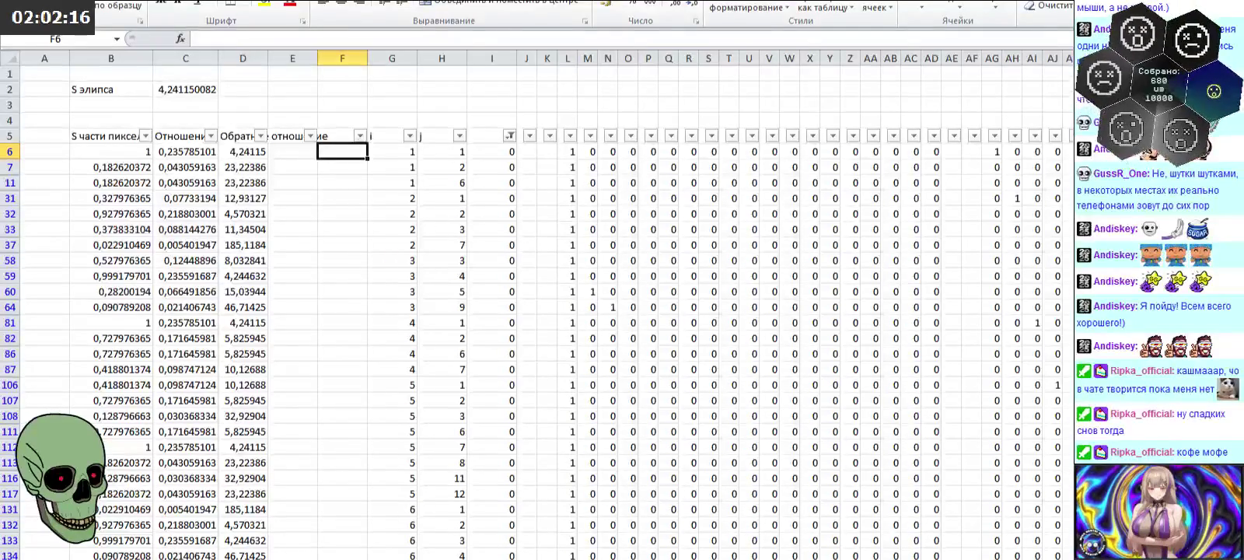
Step: On the matrix sheet, paste the values down from B182 and transposed across row 180
{"action": "key", "text": "ctrl+Page_Down"}
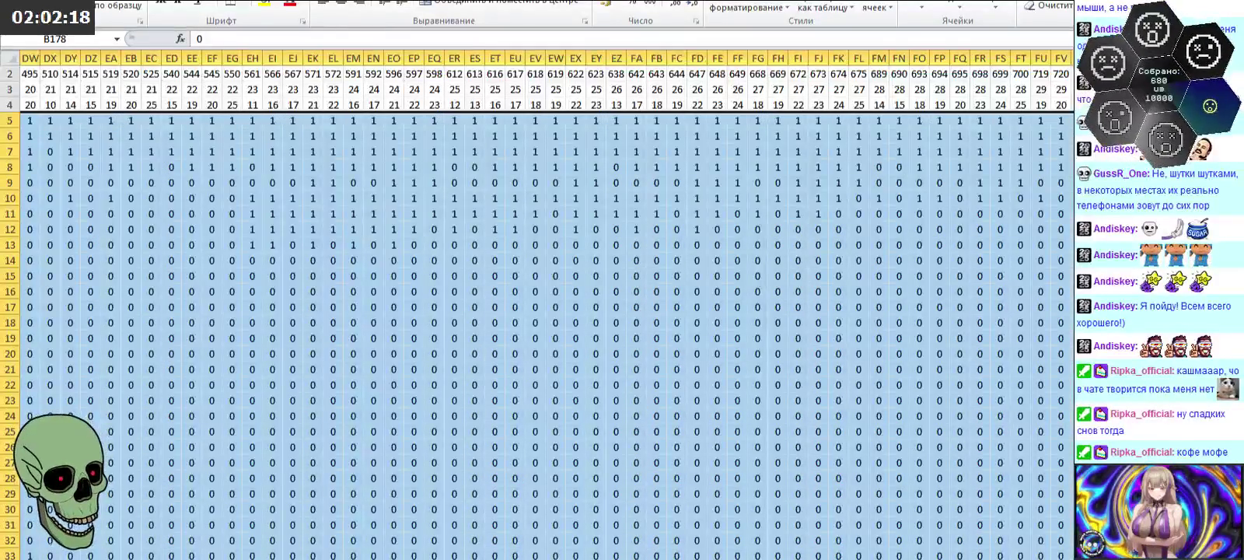
{"action": "key", "text": "ctrl+Page_Up"}
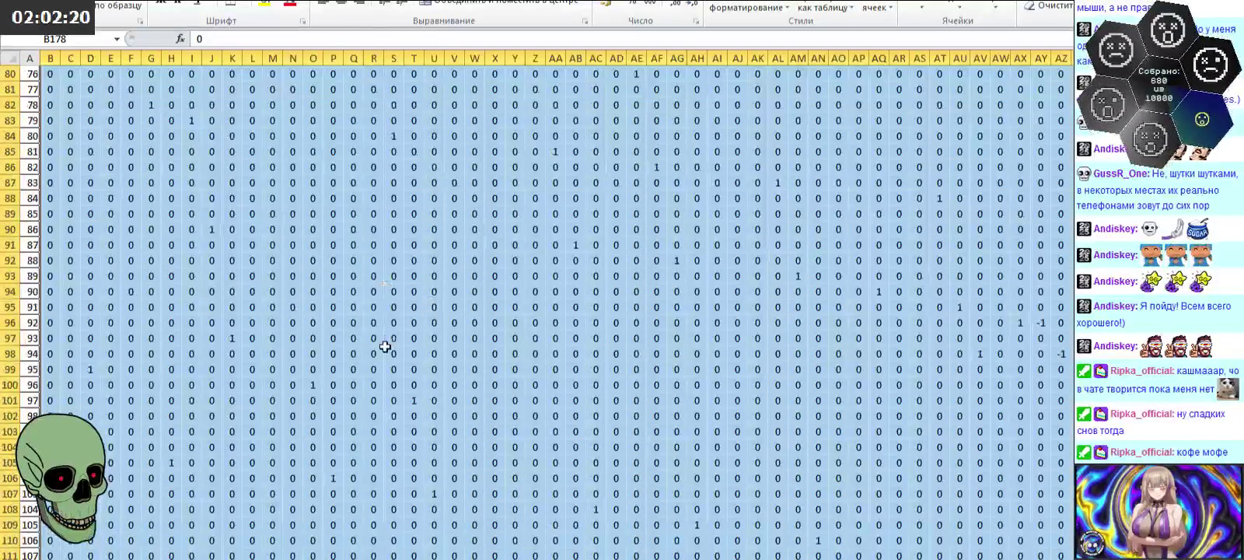
{"action": "scroll", "coordinate": [237, 277], "scroll_direction": "down", "scroll_amount": 10}
{"action": "scroll", "coordinate": [233, 283], "scroll_direction": "down", "scroll_amount": 7}
{"action": "right_click", "coordinate": [51, 307]}
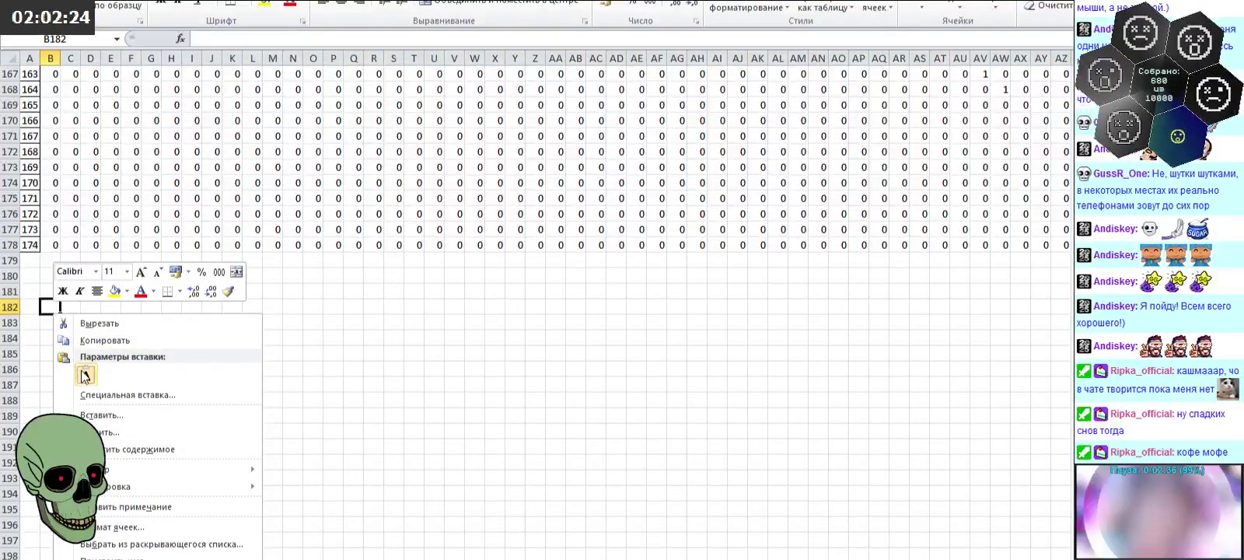
{"action": "left_click", "coordinate": [85, 376]}
{"action": "key", "text": "ctrl+c"}
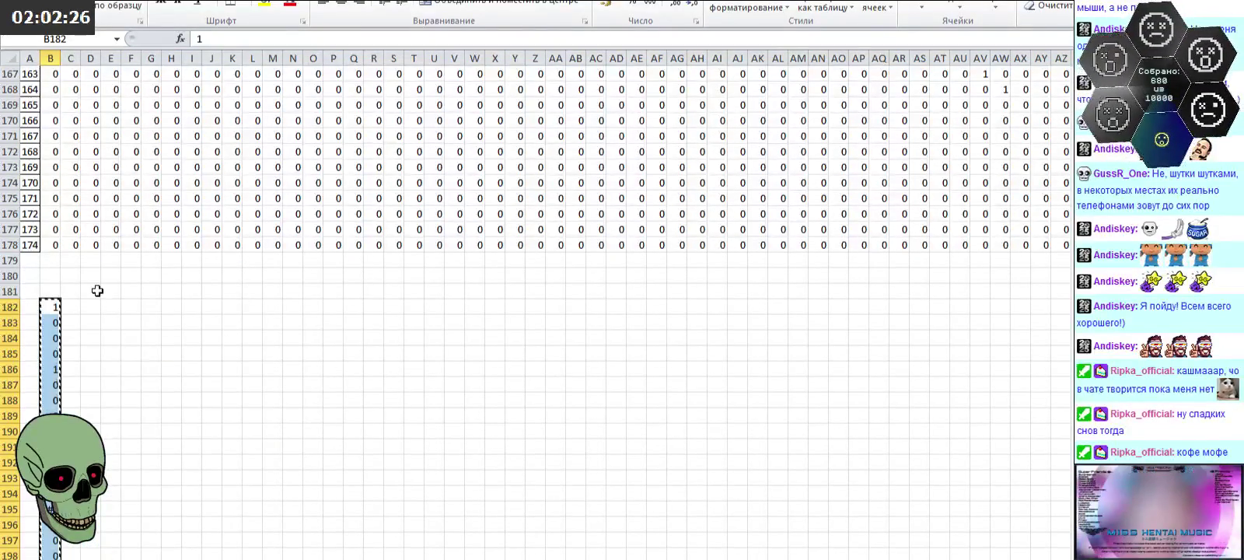
{"action": "right_click", "coordinate": [51, 275]}
{"action": "left_click", "coordinate": [145, 336]}
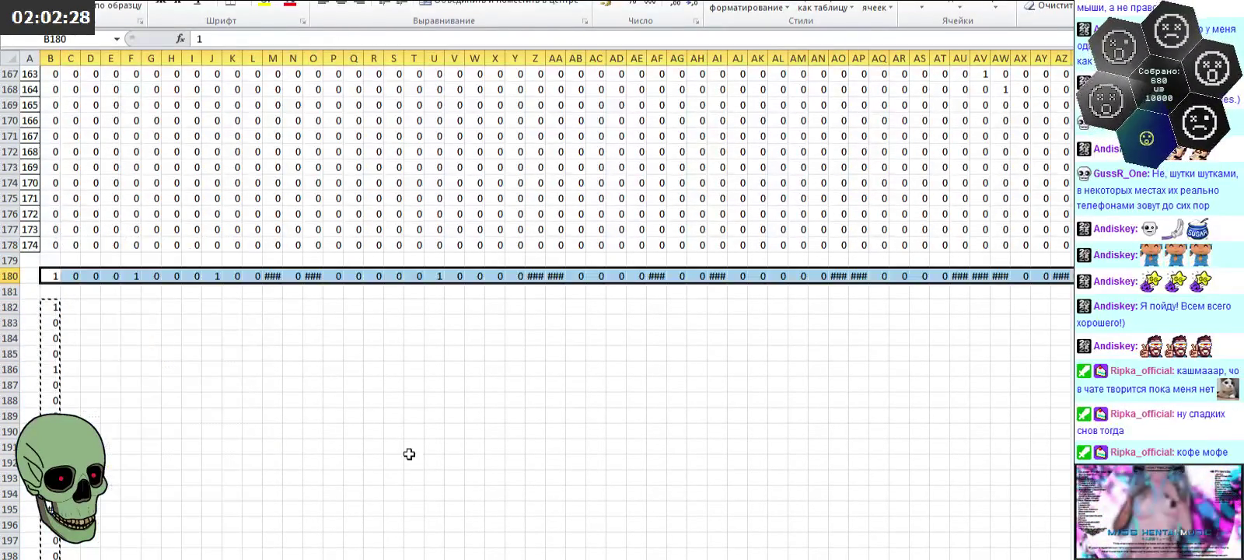
Step: Clear the trial values from row 180 and from column B below B182
{"action": "mouse_move", "coordinate": [774, 558]}
{"action": "left_mouse_down"}
{"action": "mouse_move", "coordinate": [805, 558]}
{"action": "mouse_move", "coordinate": [770, 558]}
{"action": "left_mouse_up"}
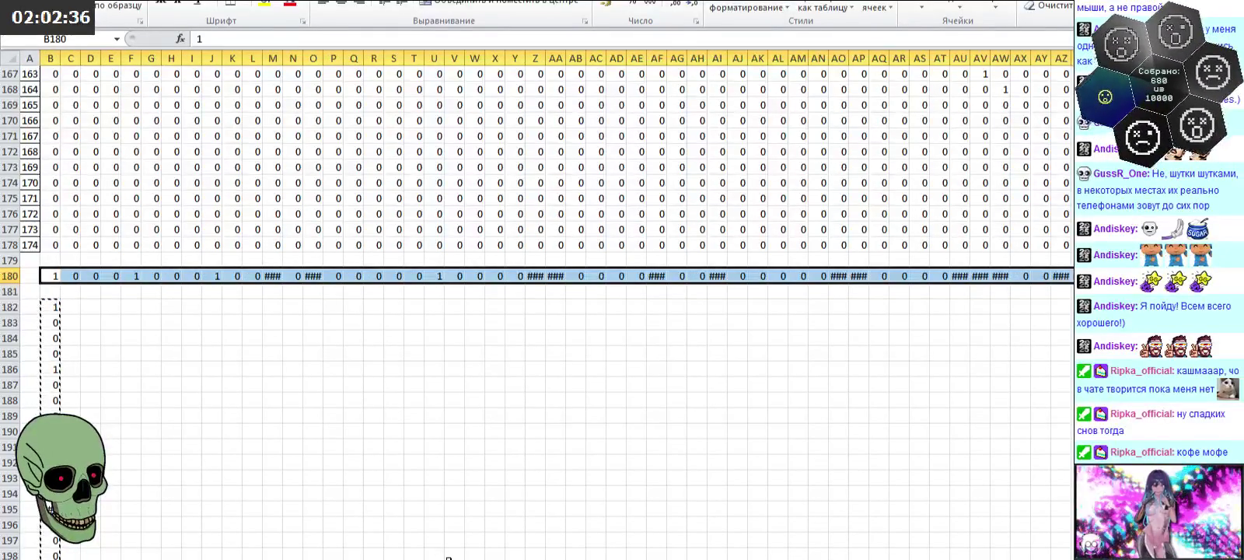
{"action": "key", "text": "Delete"}
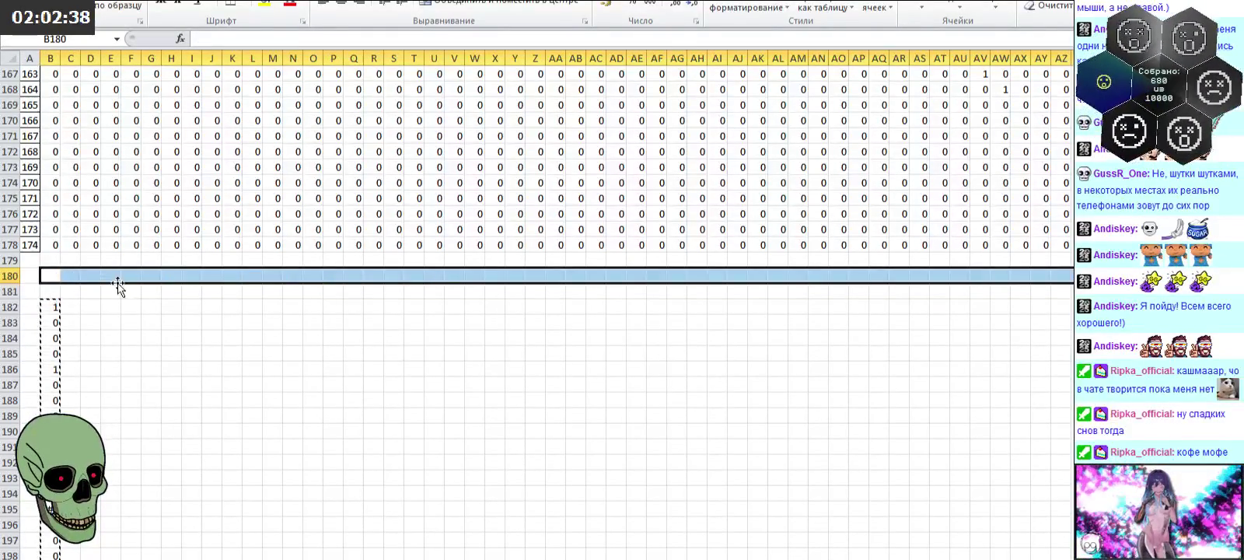
{"action": "left_click_drag", "start_coordinate": [49, 305], "coordinate": [54, 548]}
{"action": "key", "text": "Delete"}
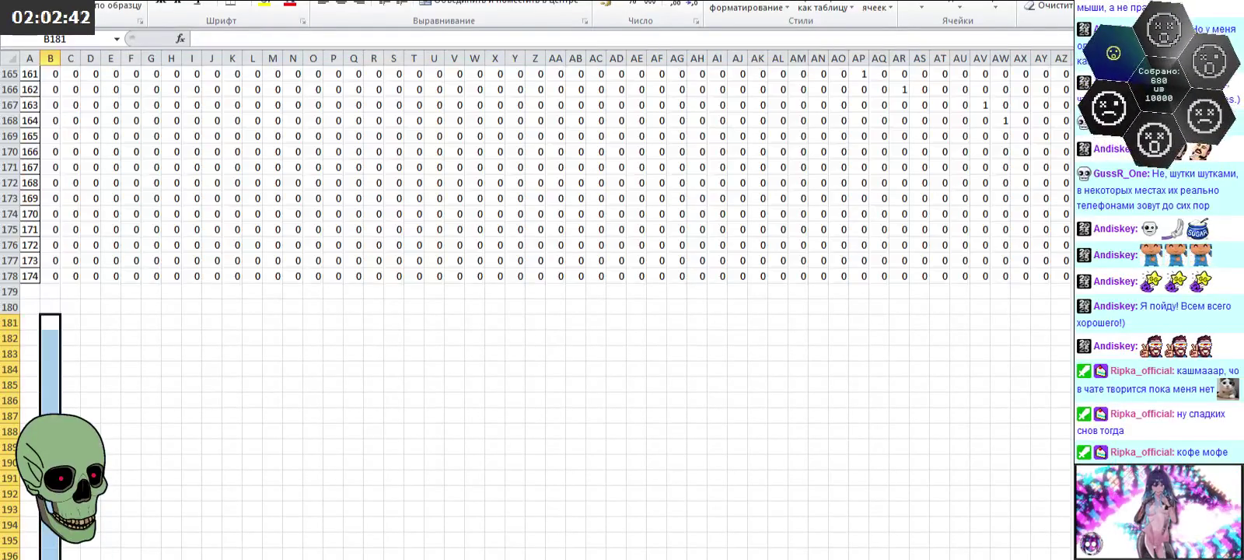
{"action": "left_click", "coordinate": [201, 483]}
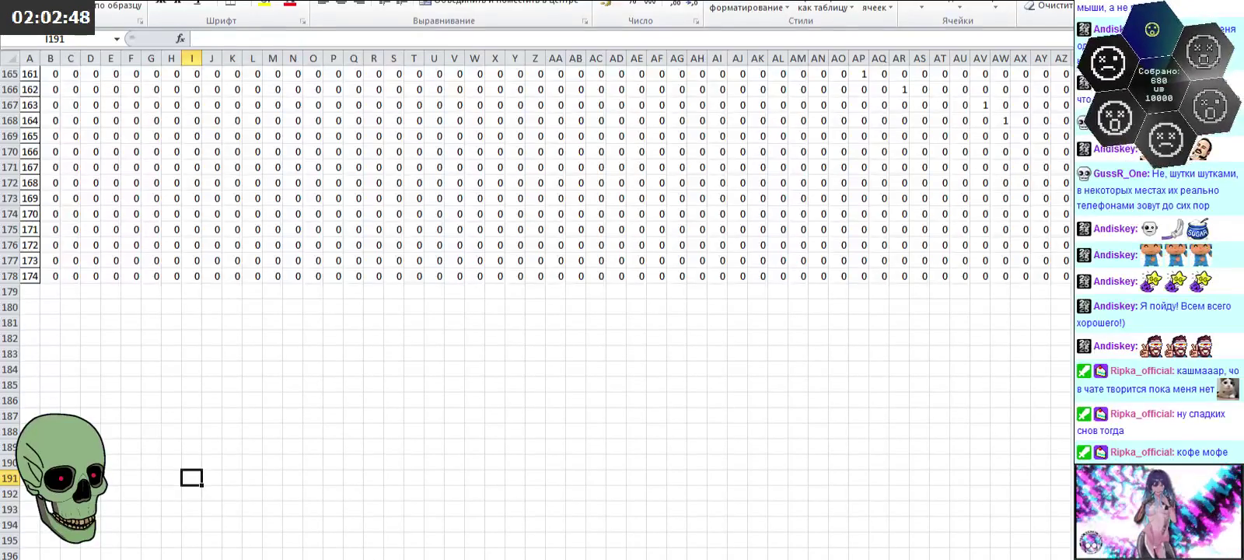
Step: Return to the top of the Коэфы С sheet and select cell G6
{"action": "key", "text": "ctrl+Page_Down"}
{"action": "key", "text": "ctrl+Page_Up"}
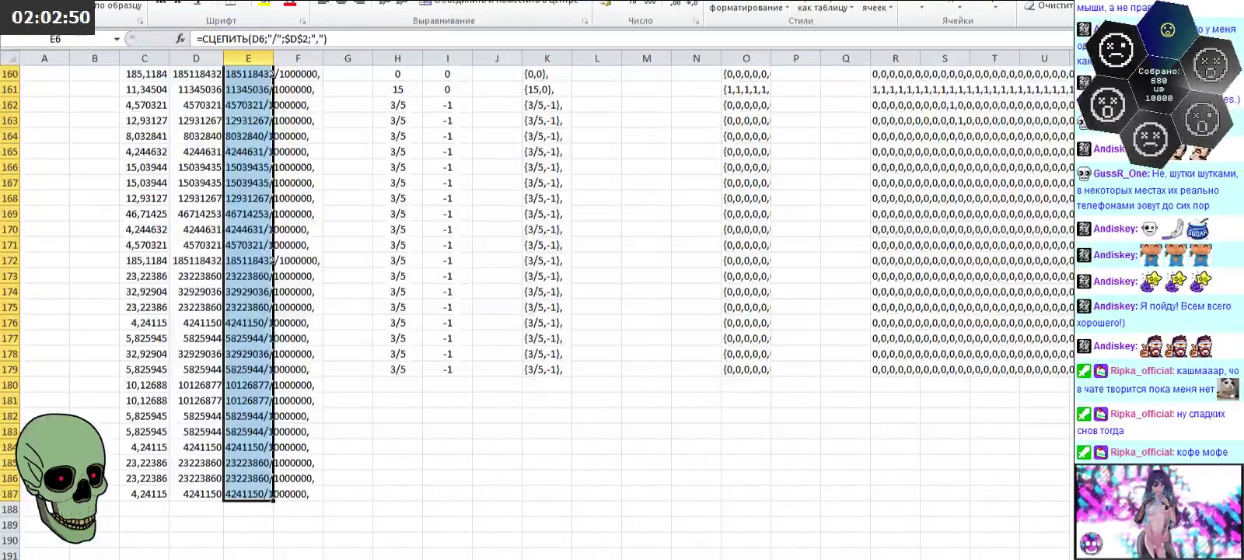
{"action": "scroll", "coordinate": [355, 546], "scroll_direction": "up", "scroll_amount": 8}
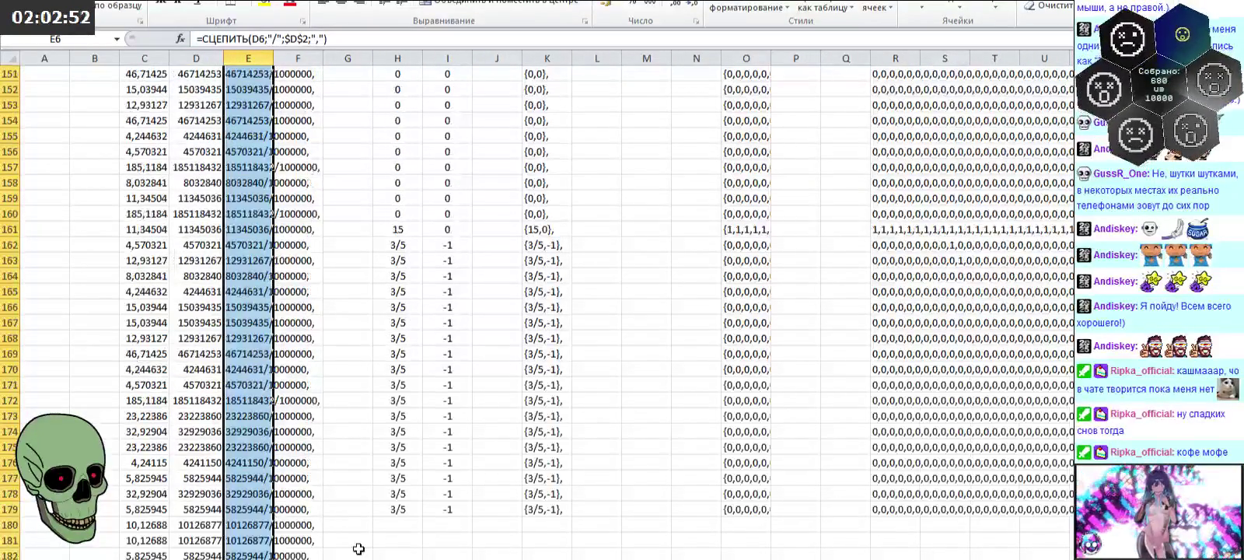
{"action": "scroll", "coordinate": [380, 515], "scroll_direction": "up", "scroll_amount": 8}
{"action": "scroll", "coordinate": [389, 507], "scroll_direction": "up", "scroll_amount": 8}
{"action": "scroll", "coordinate": [387, 506], "scroll_direction": "up", "scroll_amount": 9}
{"action": "scroll", "coordinate": [386, 507], "scroll_direction": "up", "scroll_amount": 8}
{"action": "scroll", "coordinate": [386, 507], "scroll_direction": "up", "scroll_amount": 9}
{"action": "scroll", "coordinate": [386, 507], "scroll_direction": "up", "scroll_amount": 3}
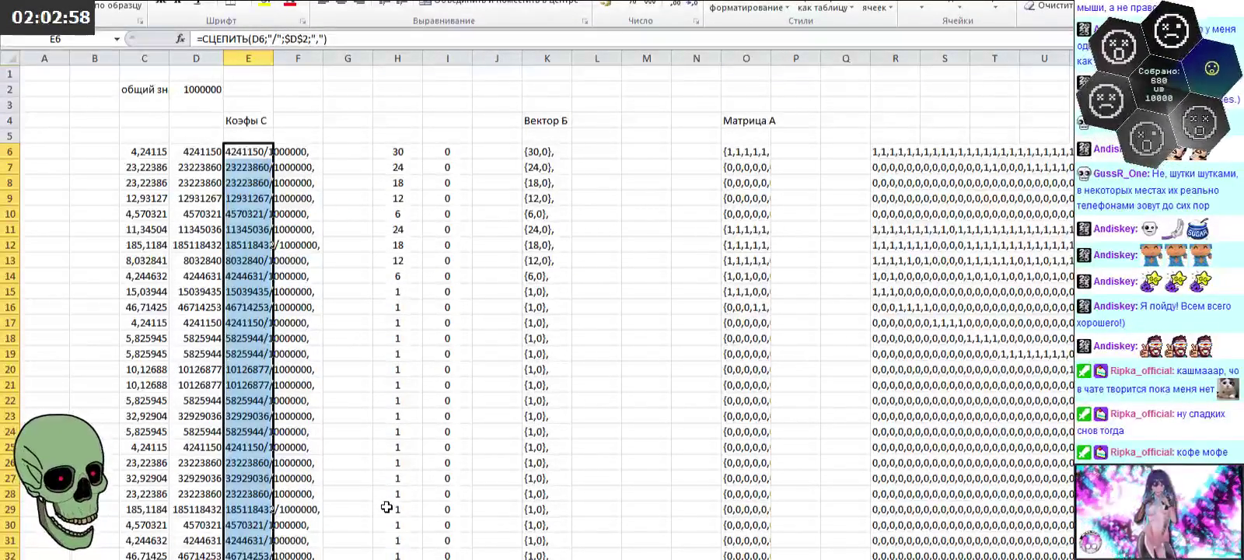
{"action": "left_click", "coordinate": [327, 155]}
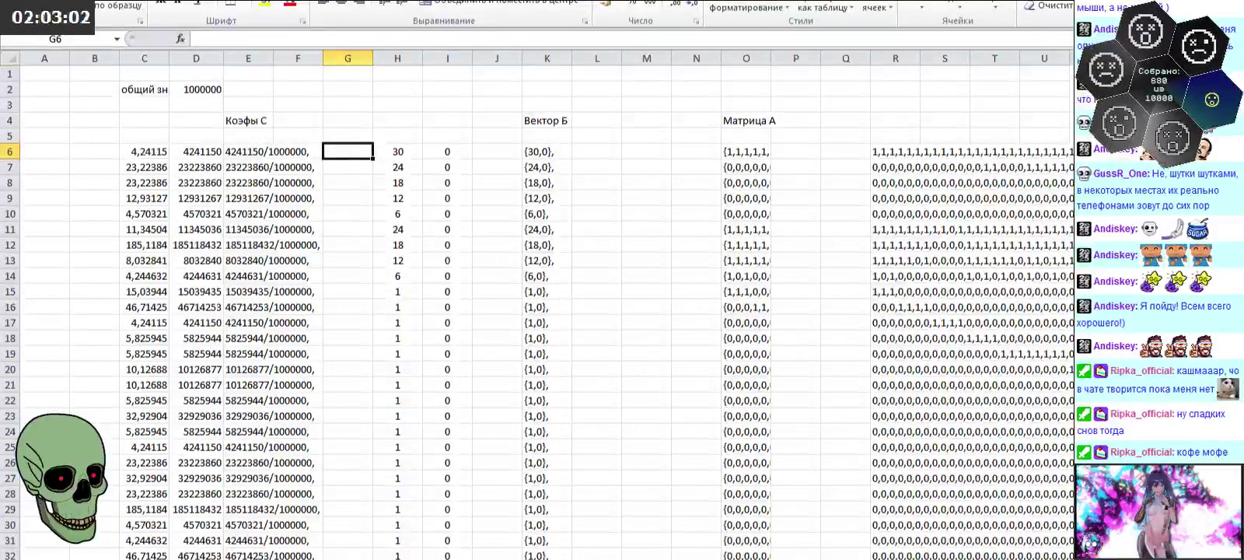
Step: Paste the result list from the text editor at G6, then undo the date-converted paste
{"action": "key", "text": "alt+Tab"}
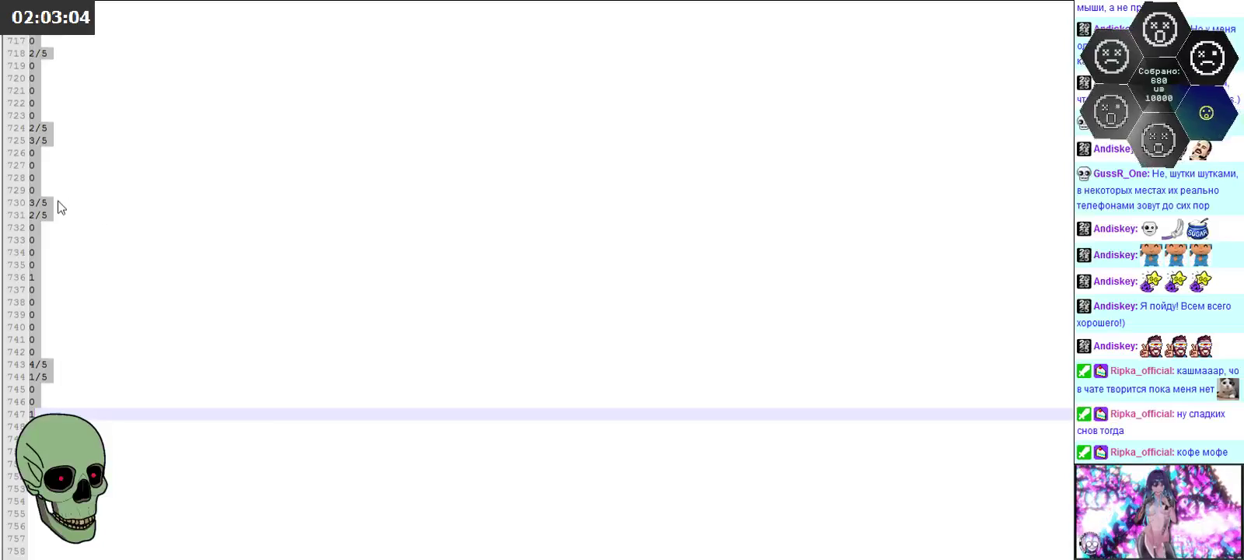
{"action": "right_click", "coordinate": [48, 203]}
{"action": "left_click", "coordinate": [85, 227]}
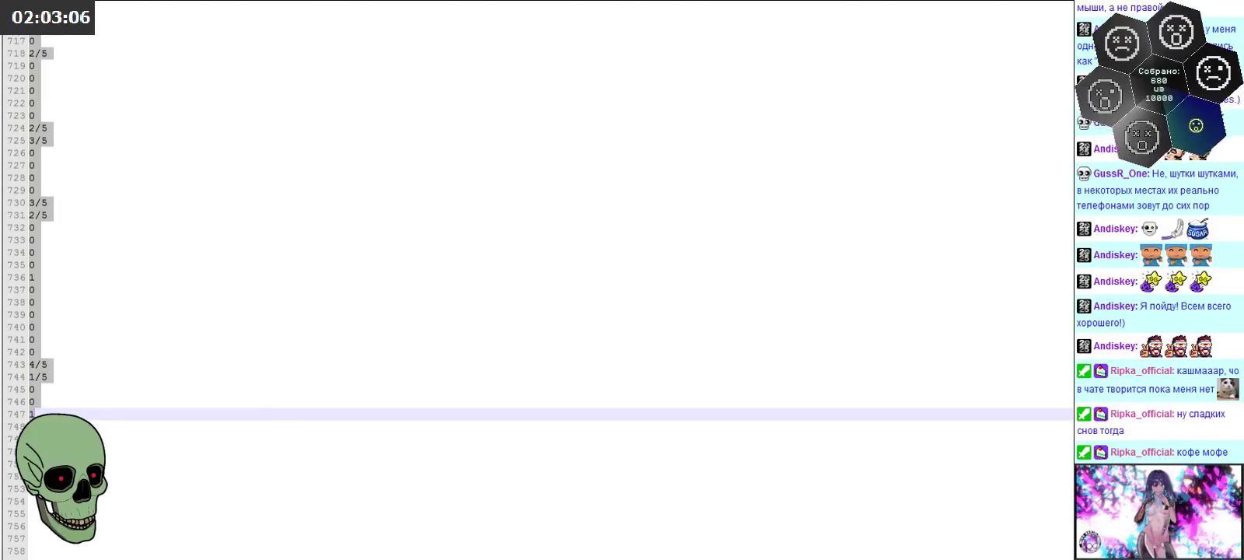
{"action": "key", "text": "alt+Tab"}
{"action": "right_click", "coordinate": [338, 155]}
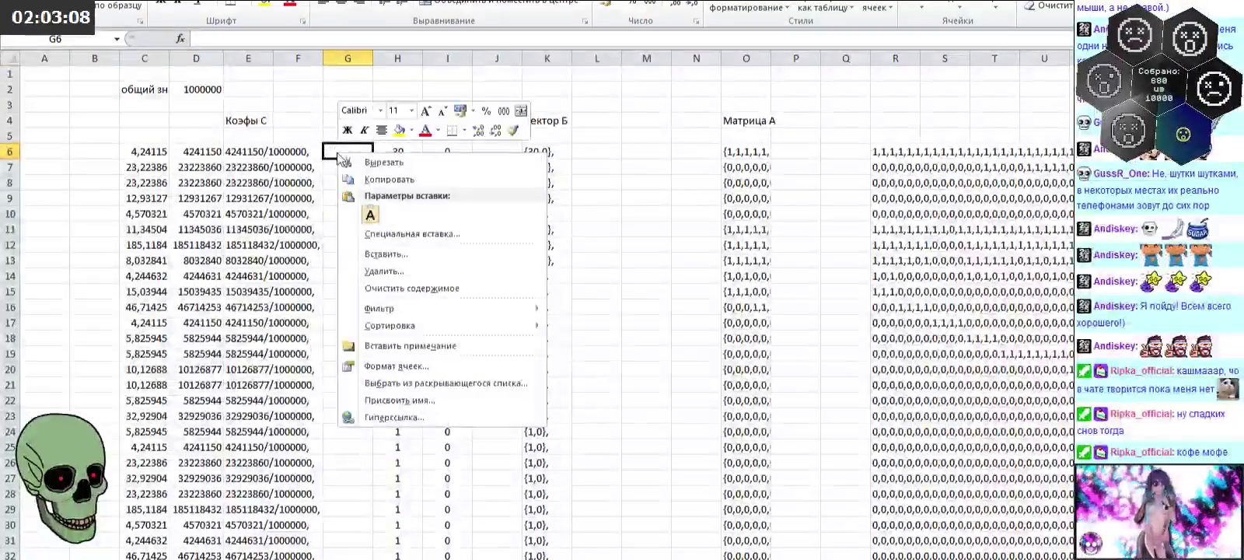
{"action": "left_click", "coordinate": [370, 214]}
{"action": "scroll", "coordinate": [467, 210], "scroll_direction": "down", "scroll_amount": 12}
{"action": "scroll", "coordinate": [531, 209], "scroll_direction": "down", "scroll_amount": 15}
{"action": "scroll", "coordinate": [528, 183], "scroll_direction": "down", "scroll_amount": 10}
{"action": "scroll", "coordinate": [525, 175], "scroll_direction": "down", "scroll_amount": 8}
{"action": "scroll", "coordinate": [525, 175], "scroll_direction": "down", "scroll_amount": 8}
{"action": "scroll", "coordinate": [521, 175], "scroll_direction": "down", "scroll_amount": 2}
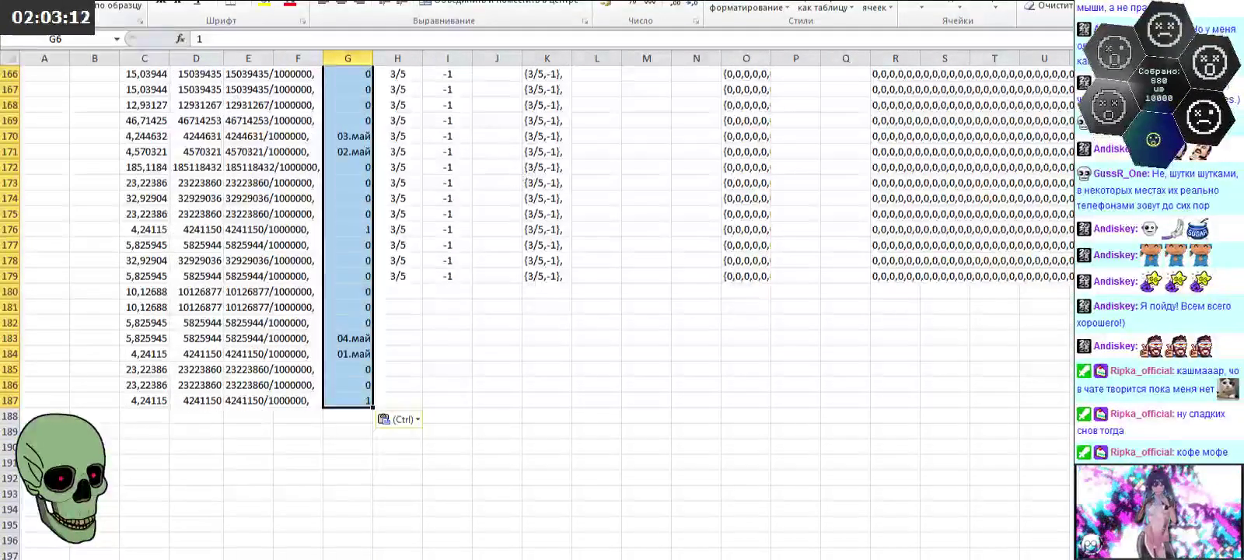
{"action": "key", "text": "ctrl+z"}
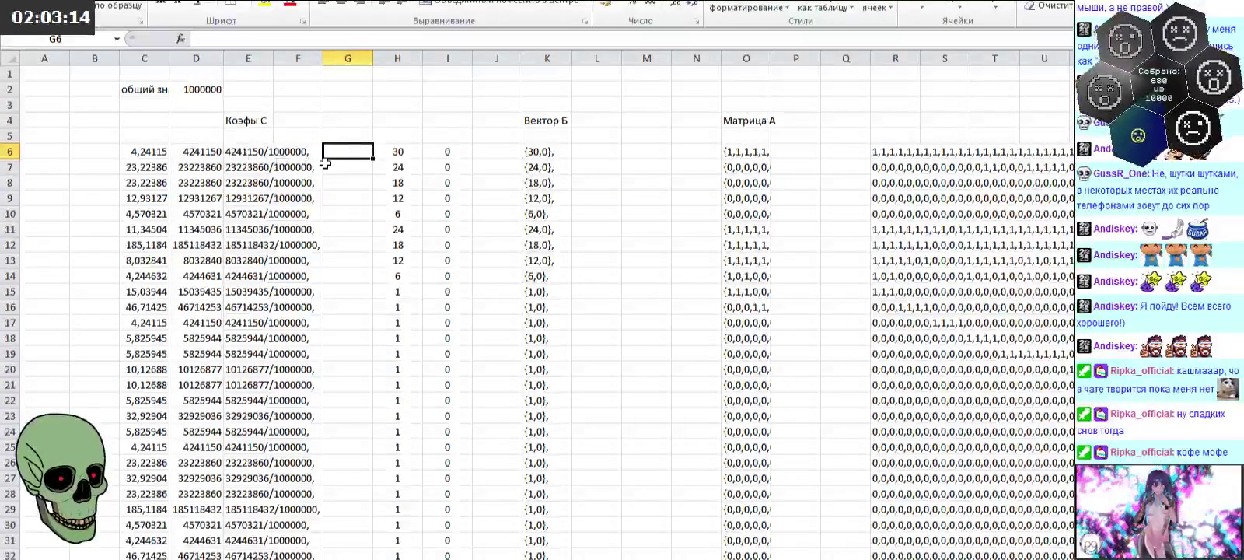
Step: Format G6:G187 as Text and paste the result values again at G6
{"action": "left_click_drag", "start_coordinate": [327, 153], "coordinate": [348, 553]}
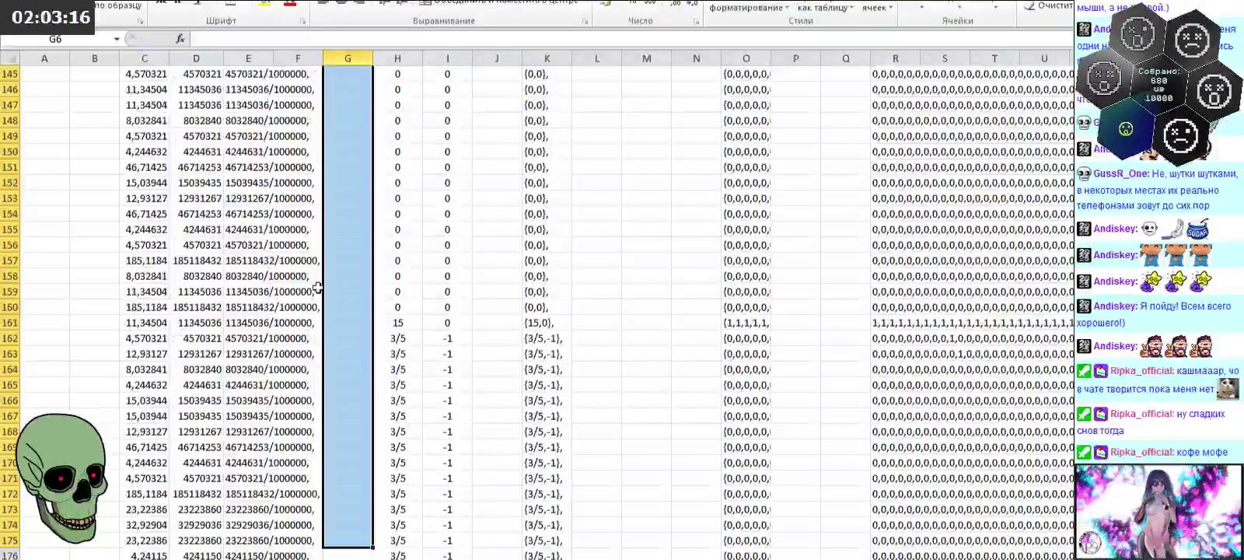
{"action": "scroll", "coordinate": [336, 338], "scroll_direction": "down", "scroll_amount": 5}
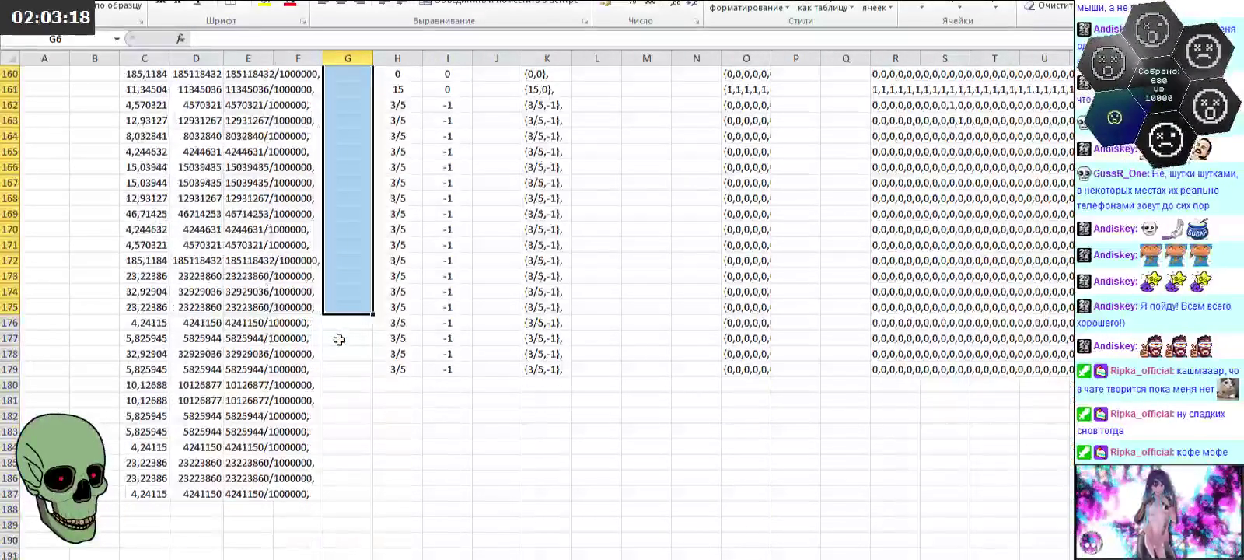
{"action": "mouse_move", "coordinate": [337, 482]}
{"action": "left_mouse_down"}
{"action": "mouse_move", "coordinate": [363, 70]}
{"action": "mouse_move", "coordinate": [366, 145]}
{"action": "left_mouse_up"}
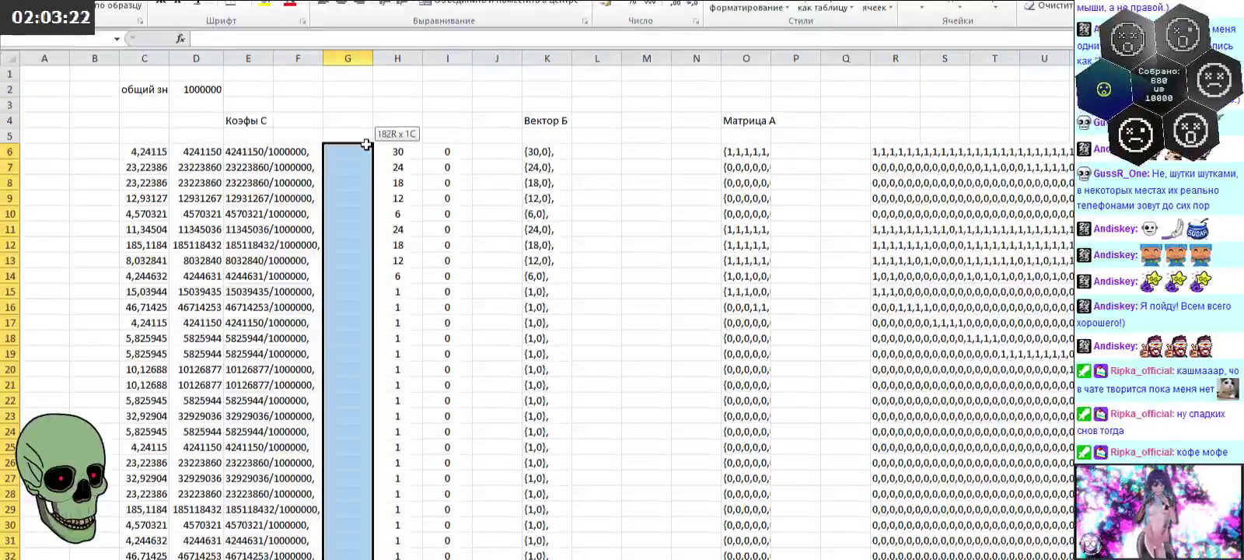
{"action": "left_click", "coordinate": [692, 3]}
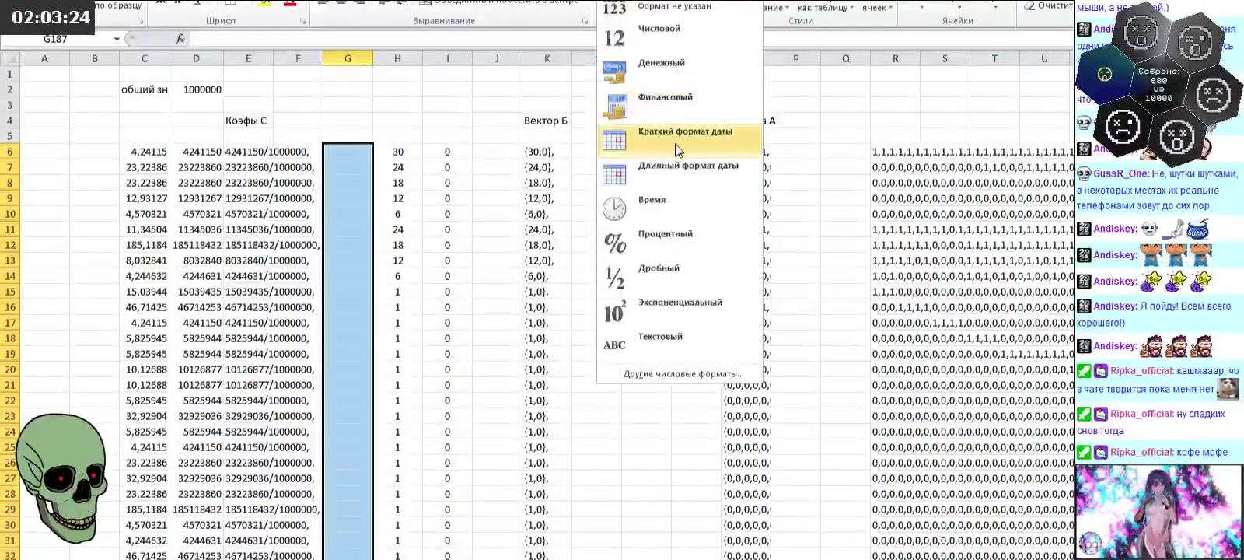
{"action": "left_click", "coordinate": [662, 335]}
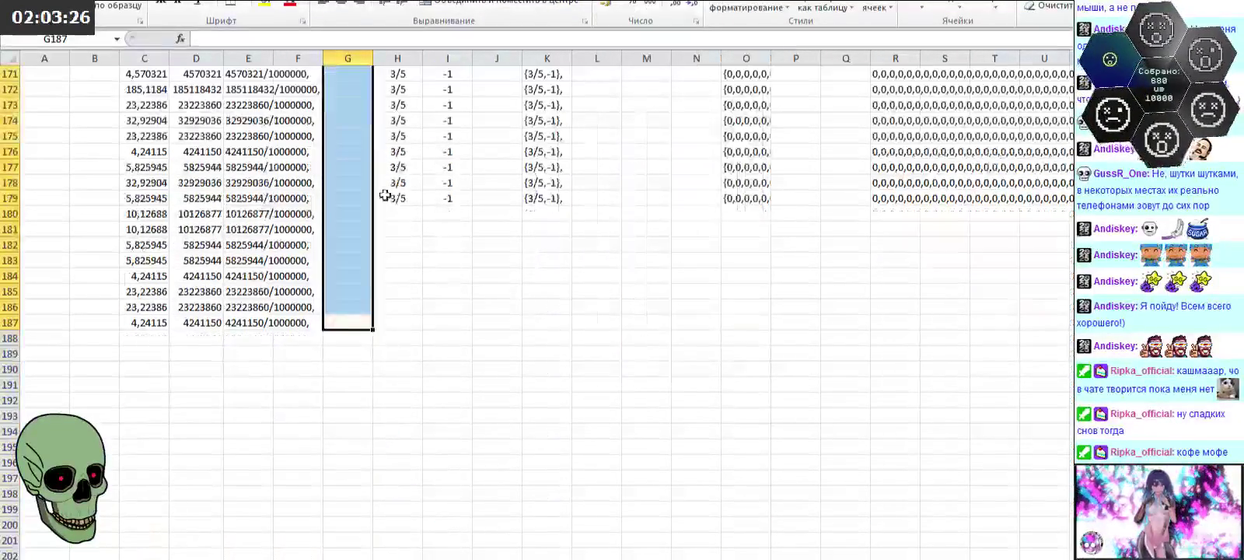
{"action": "scroll", "coordinate": [363, 311], "scroll_direction": "up", "scroll_amount": 20}
{"action": "scroll", "coordinate": [363, 311], "scroll_direction": "up", "scroll_amount": 2}
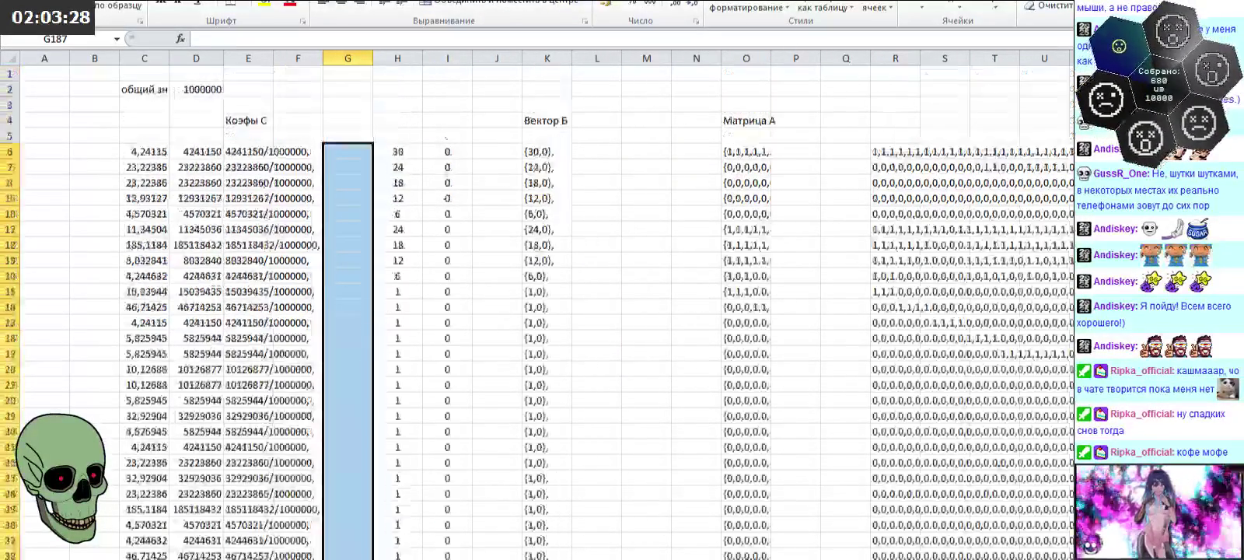
{"action": "left_click", "coordinate": [362, 149]}
{"action": "key", "text": "ctrl+v"}
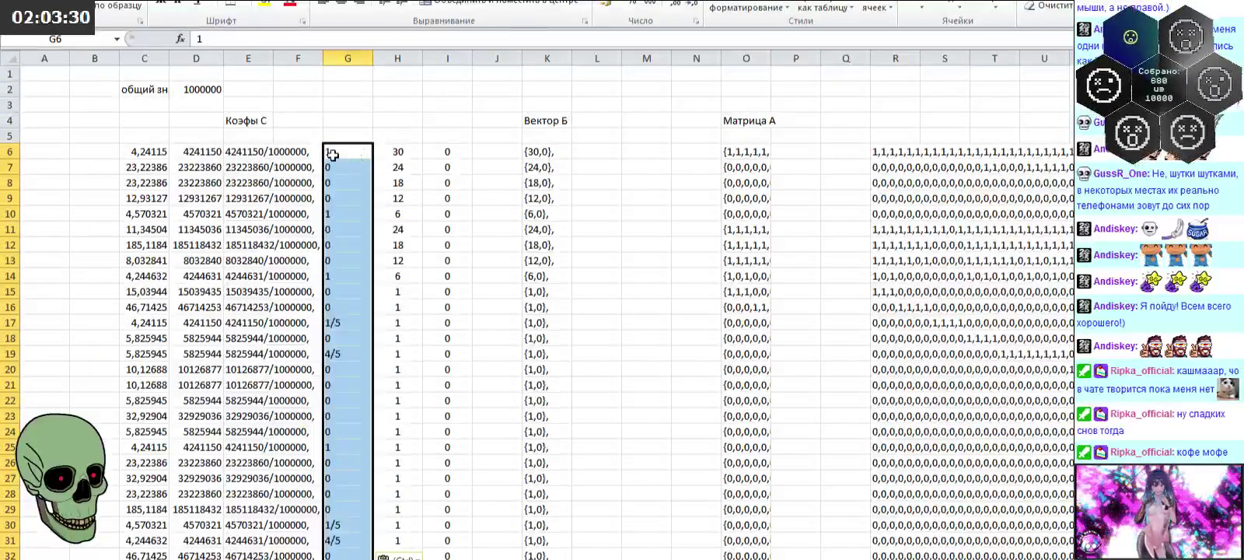
Step: Insert five empty columns at the left of the sheet
{"action": "left_click_drag", "start_coordinate": [42, 59], "coordinate": [138, 58]}
{"action": "right_click", "coordinate": [77, 59]}
{"action": "left_click", "coordinate": [151, 164]}
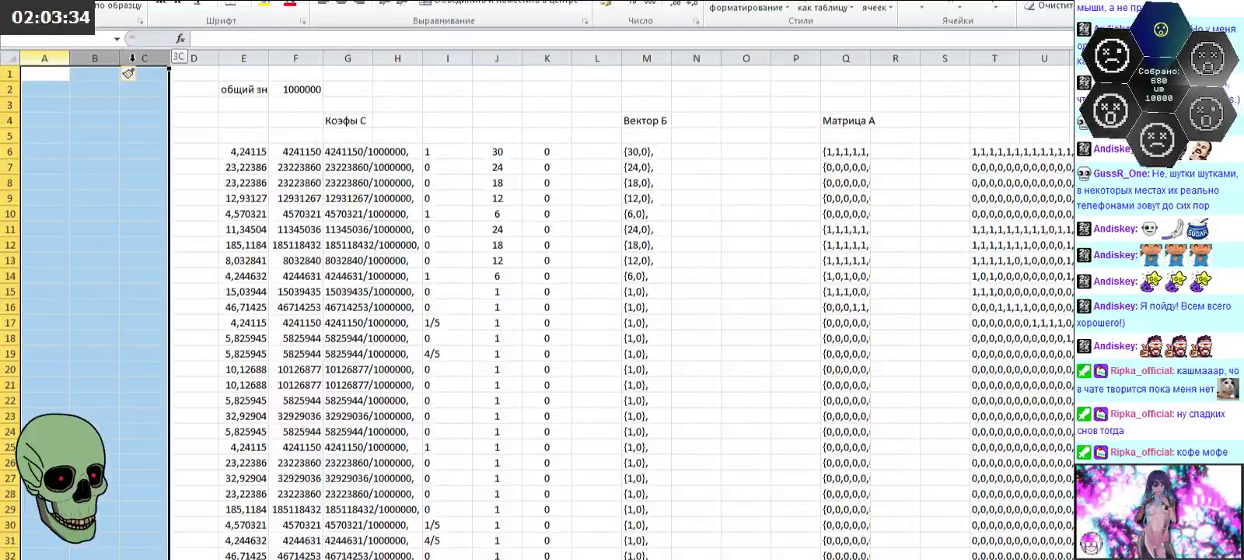
{"action": "right_click", "coordinate": [138, 59]}
{"action": "left_click", "coordinate": [180, 163]}
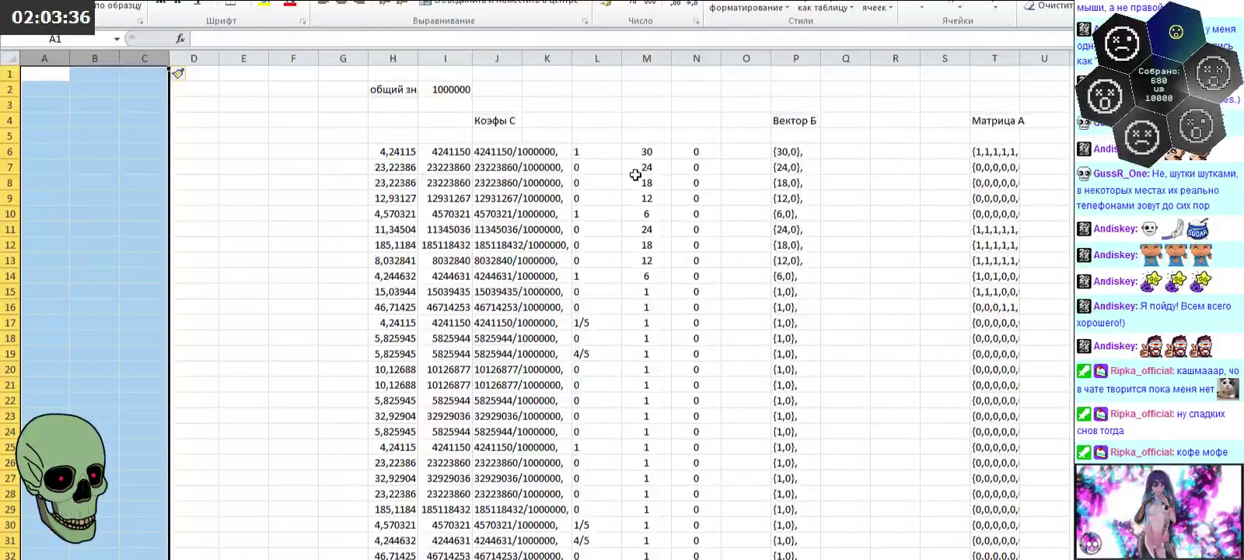
Step: Move the L6:L187 results into column D and head it 'Результат' in D4
{"action": "left_click", "coordinate": [615, 152]}
{"action": "scroll", "coordinate": [611, 233], "scroll_direction": "down", "scroll_amount": 6}
{"action": "scroll", "coordinate": [620, 362], "scroll_direction": "down", "scroll_amount": 16}
{"action": "scroll", "coordinate": [595, 381], "scroll_direction": "down", "scroll_amount": 7}
{"action": "scroll", "coordinate": [594, 369], "scroll_direction": "down", "scroll_amount": 6}
{"action": "scroll", "coordinate": [590, 327], "scroll_direction": "down", "scroll_amount": 9}
{"action": "left_click", "coordinate": [586, 230], "text": "shift"}
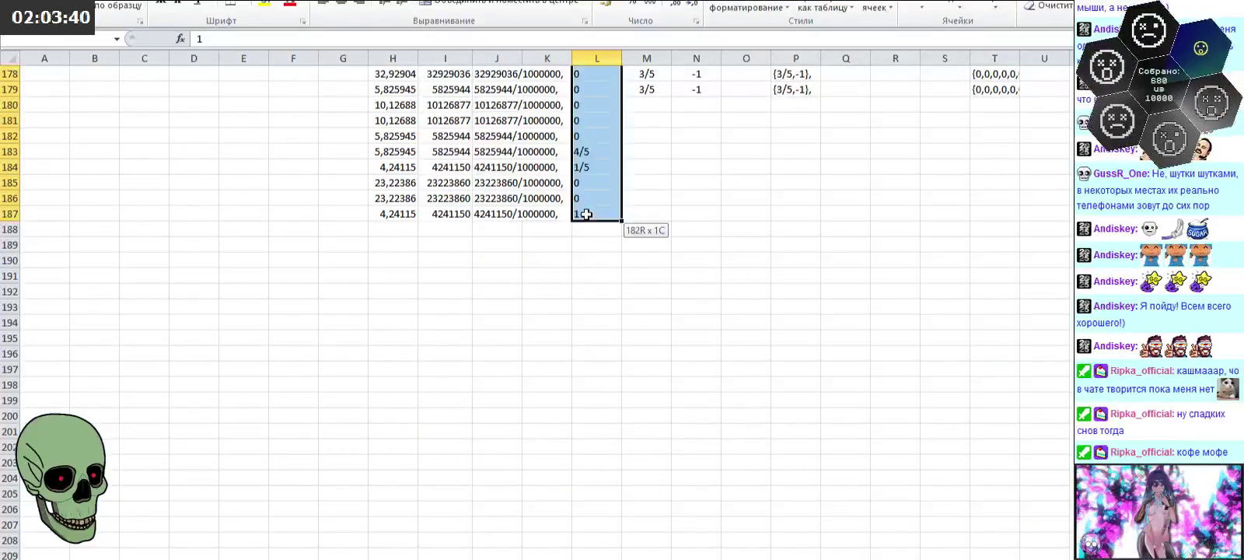
{"action": "scroll", "coordinate": [645, 255], "scroll_direction": "up", "scroll_amount": 1}
{"action": "scroll", "coordinate": [645, 155], "scroll_direction": "up", "scroll_amount": 11}
{"action": "scroll", "coordinate": [642, 121], "scroll_direction": "up", "scroll_amount": 11}
{"action": "scroll", "coordinate": [642, 120], "scroll_direction": "up", "scroll_amount": 13}
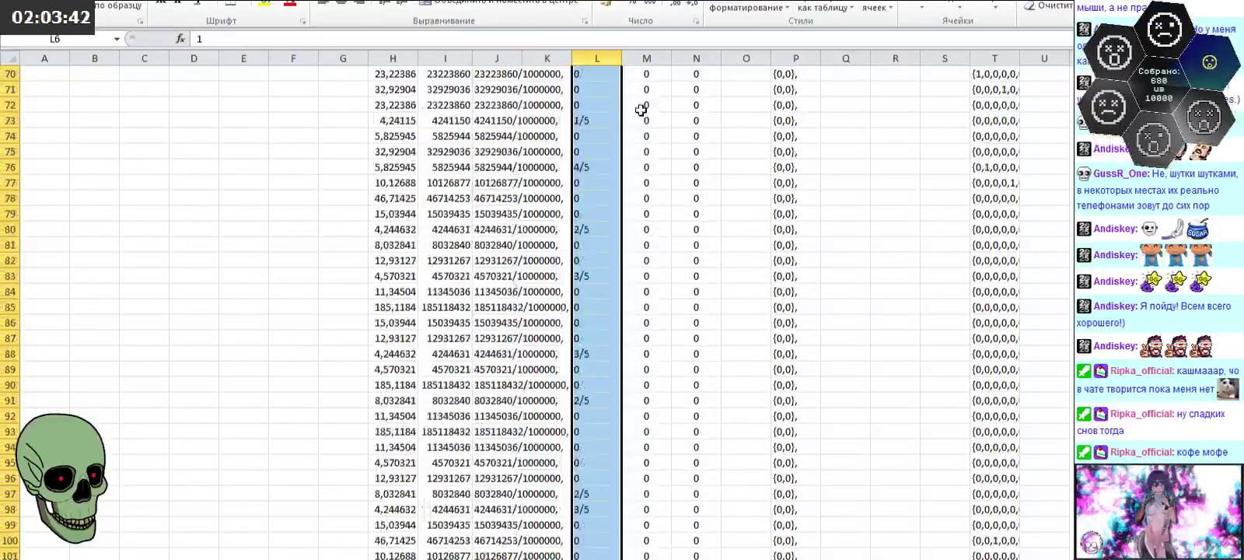
{"action": "scroll", "coordinate": [644, 105], "scroll_direction": "up", "scroll_amount": 11}
{"action": "scroll", "coordinate": [644, 92], "scroll_direction": "up", "scroll_amount": 6}
{"action": "scroll", "coordinate": [630, 105], "scroll_direction": "up", "scroll_amount": 6}
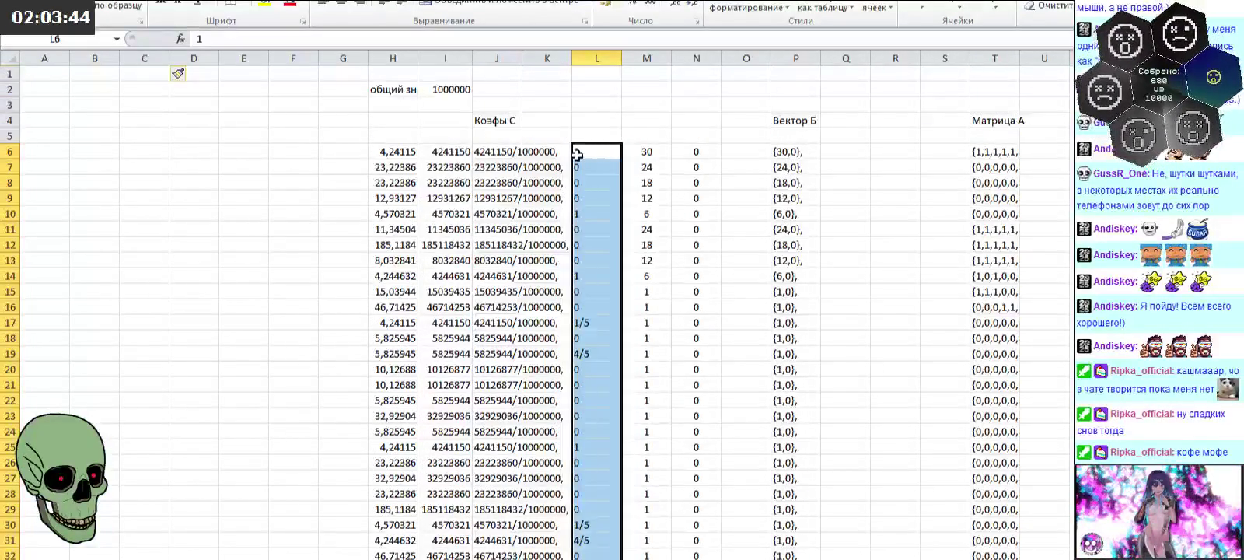
{"action": "left_click_drag", "start_coordinate": [573, 152], "coordinate": [174, 165]}
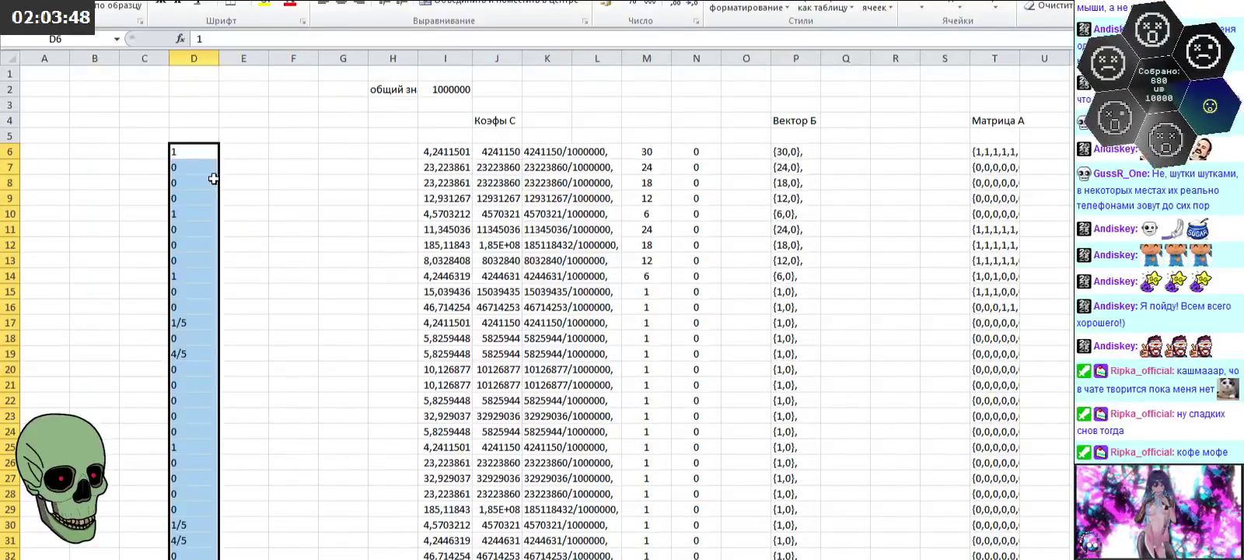
{"action": "left_click", "coordinate": [180, 121]}
{"action": "type", "text": "Результат"}
{"action": "key", "text": "Return"}
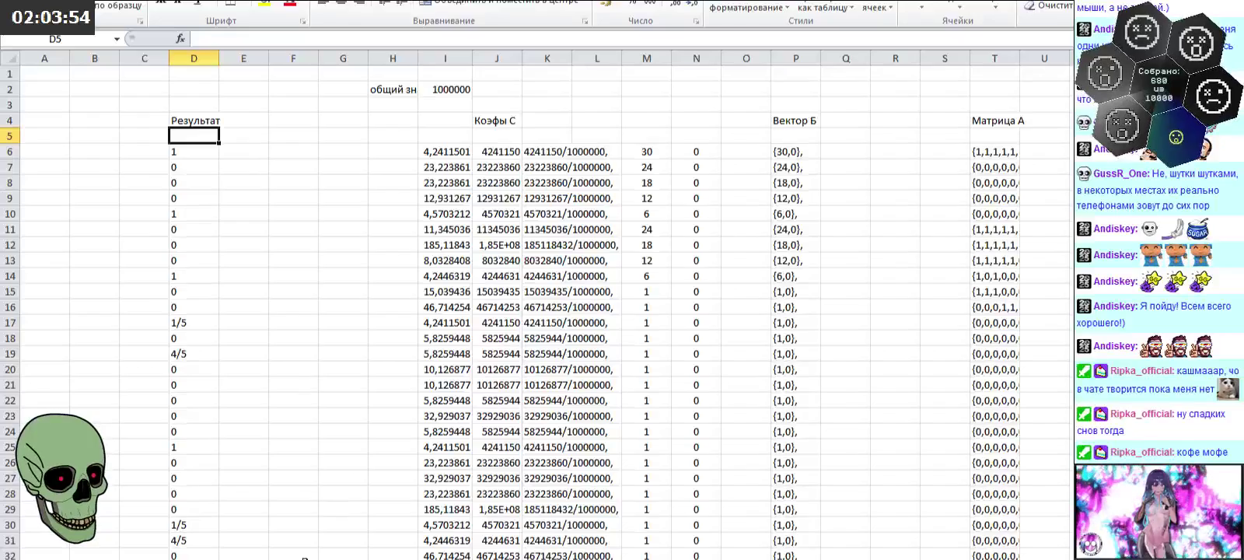
Step: Copy the two node-index rows 3–4 from the matrix sheet
{"action": "key", "text": "ctrl+Page_Down"}
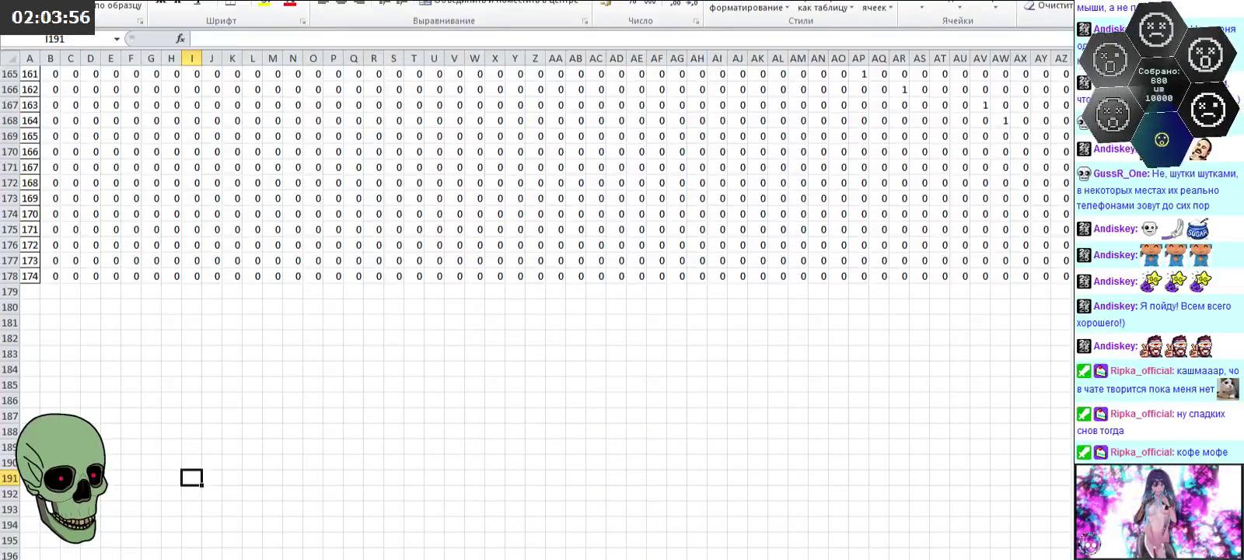
{"action": "scroll", "coordinate": [536, 311], "scroll_direction": "up", "scroll_amount": 20}
{"action": "scroll", "coordinate": [536, 311], "scroll_direction": "up", "scroll_amount": 5}
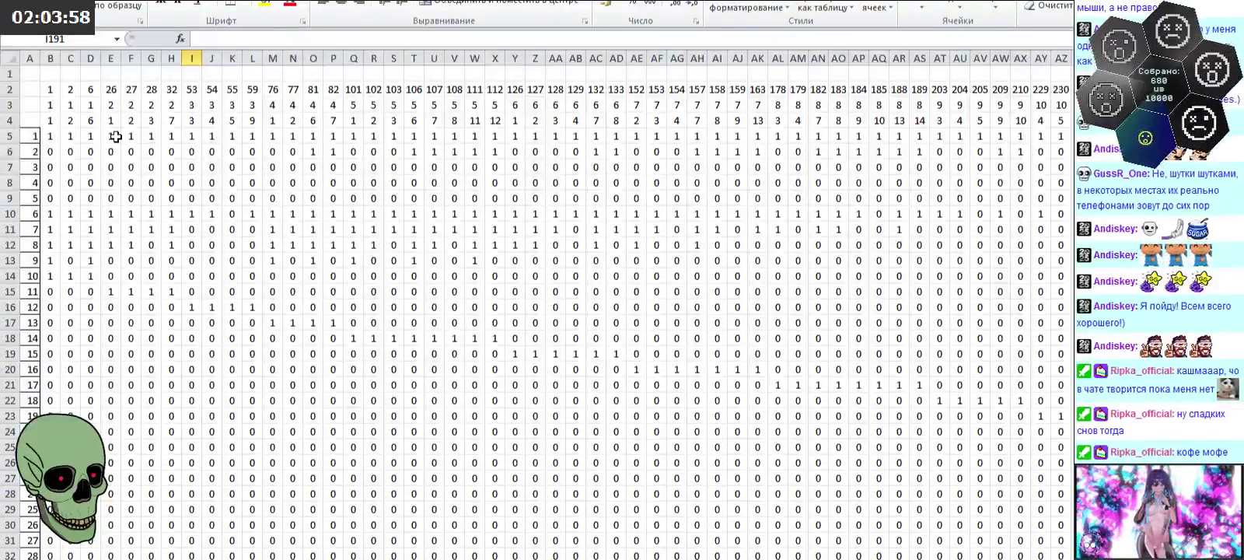
{"action": "left_click_drag", "start_coordinate": [51, 102], "coordinate": [1072, 118]}
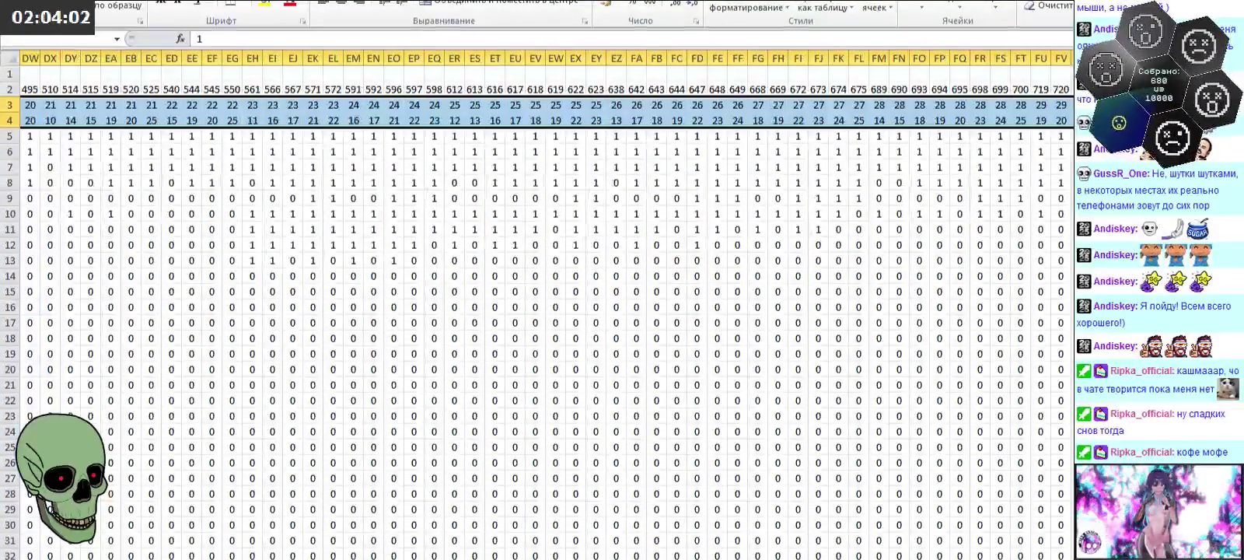
{"action": "key", "text": "ctrl+c"}
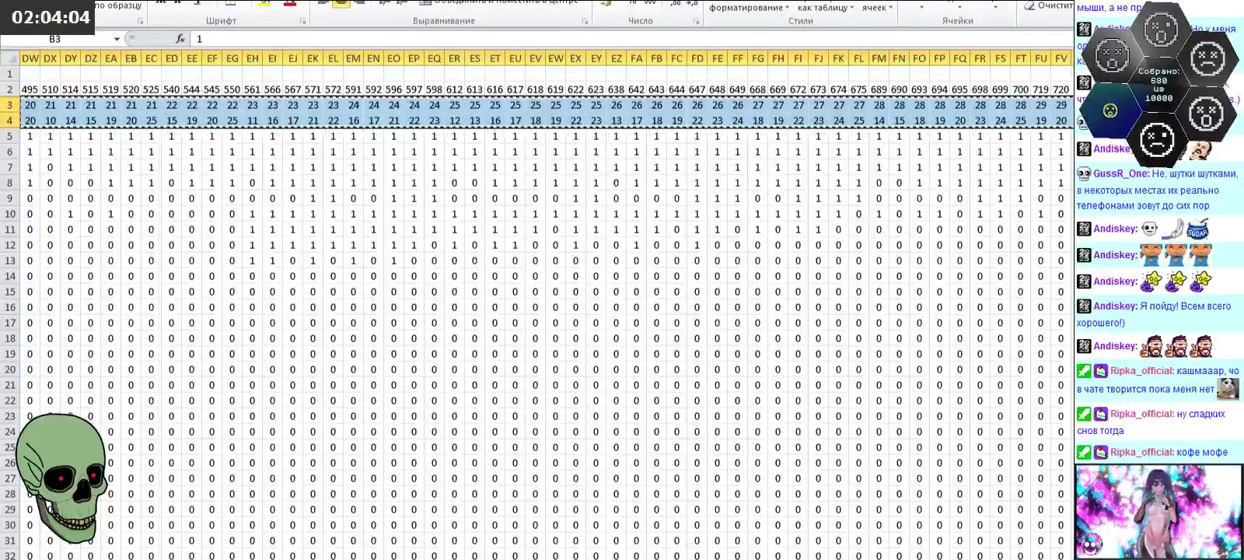
Step: Paste the index rows transposed at B5 so the pairs fill columns B and C
{"action": "key", "text": "ctrl+Page_Down"}
{"action": "key", "text": "ctrl+Page_Up"}
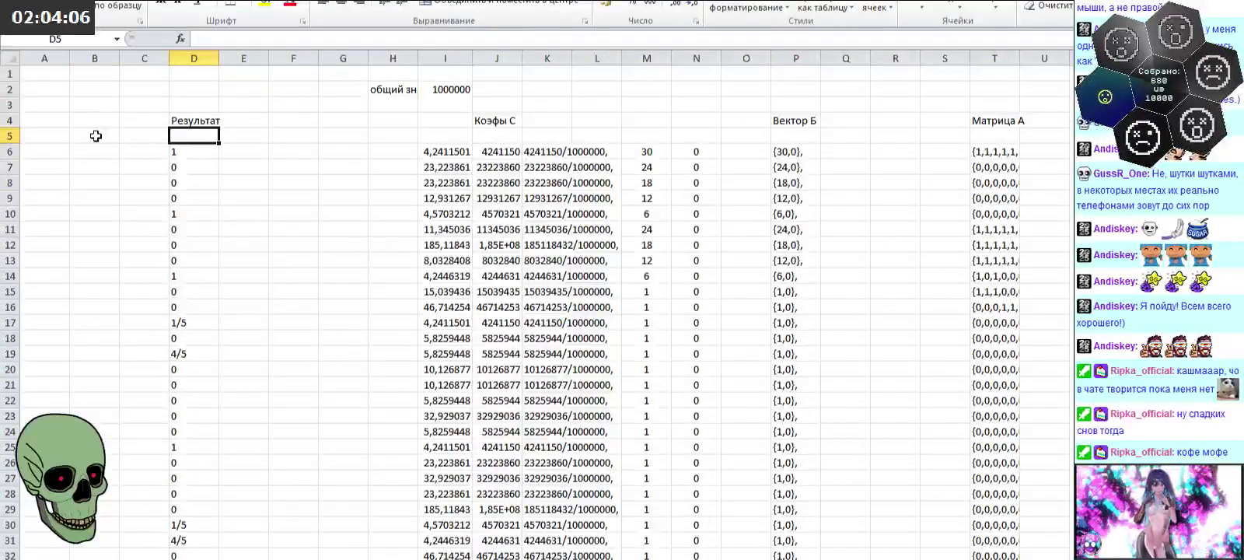
{"action": "right_click", "coordinate": [95, 134]}
{"action": "left_click", "coordinate": [200, 199]}
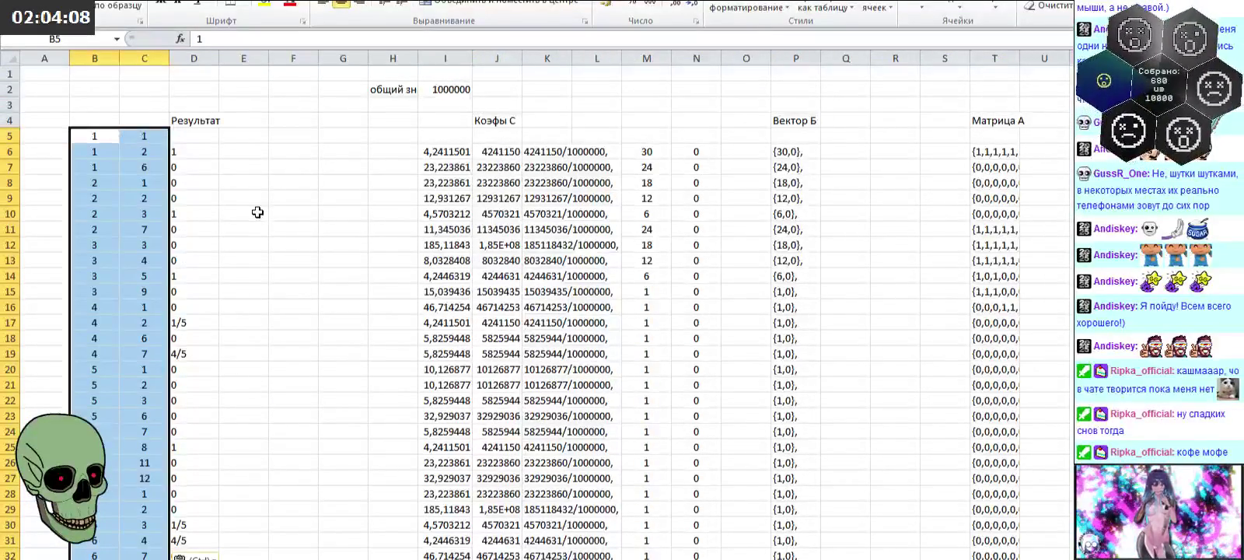
{"action": "scroll", "coordinate": [257, 212], "scroll_direction": "down", "scroll_amount": 5}
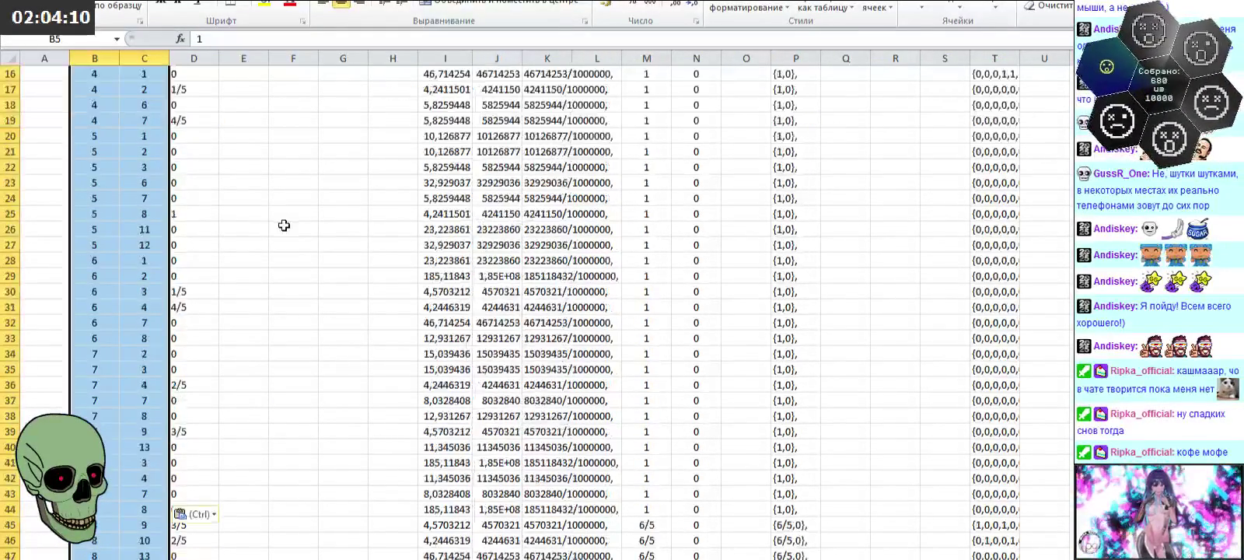
{"action": "scroll", "coordinate": [272, 214], "scroll_direction": "down", "scroll_amount": 5}
{"action": "scroll", "coordinate": [294, 214], "scroll_direction": "down", "scroll_amount": 4}
{"action": "scroll", "coordinate": [296, 215], "scroll_direction": "down", "scroll_amount": 15}
{"action": "scroll", "coordinate": [327, 278], "scroll_direction": "down", "scroll_amount": 14}
{"action": "scroll", "coordinate": [399, 338], "scroll_direction": "down", "scroll_amount": 15}
{"action": "scroll", "coordinate": [405, 344], "scroll_direction": "up", "scroll_amount": 1}
{"action": "scroll", "coordinate": [413, 322], "scroll_direction": "up", "scroll_amount": 8}
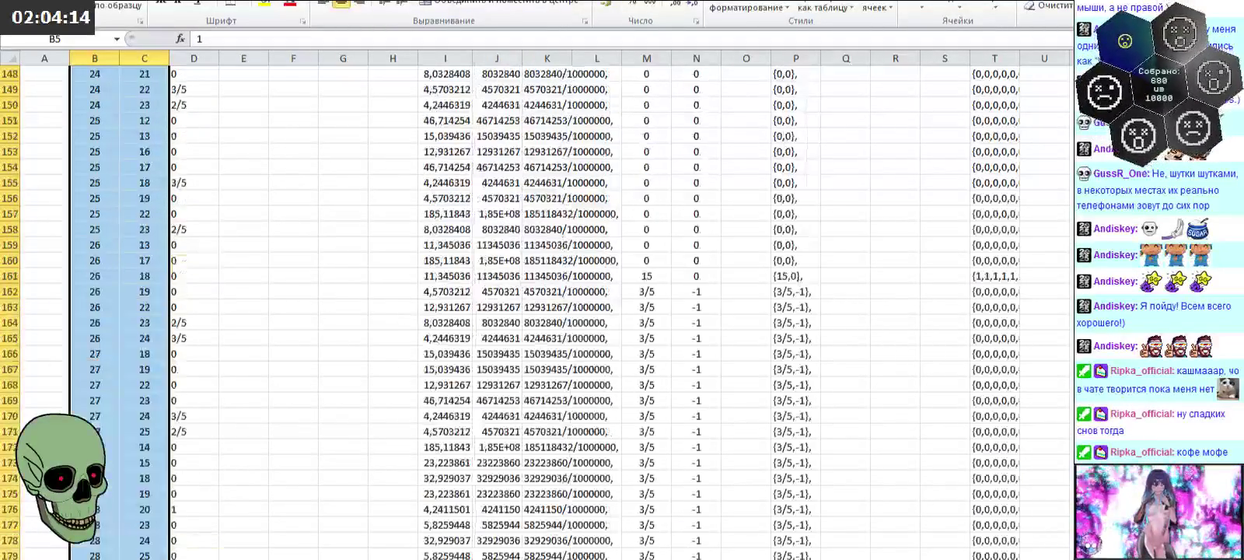
{"action": "scroll", "coordinate": [140, 111], "scroll_direction": "up", "scroll_amount": 20}
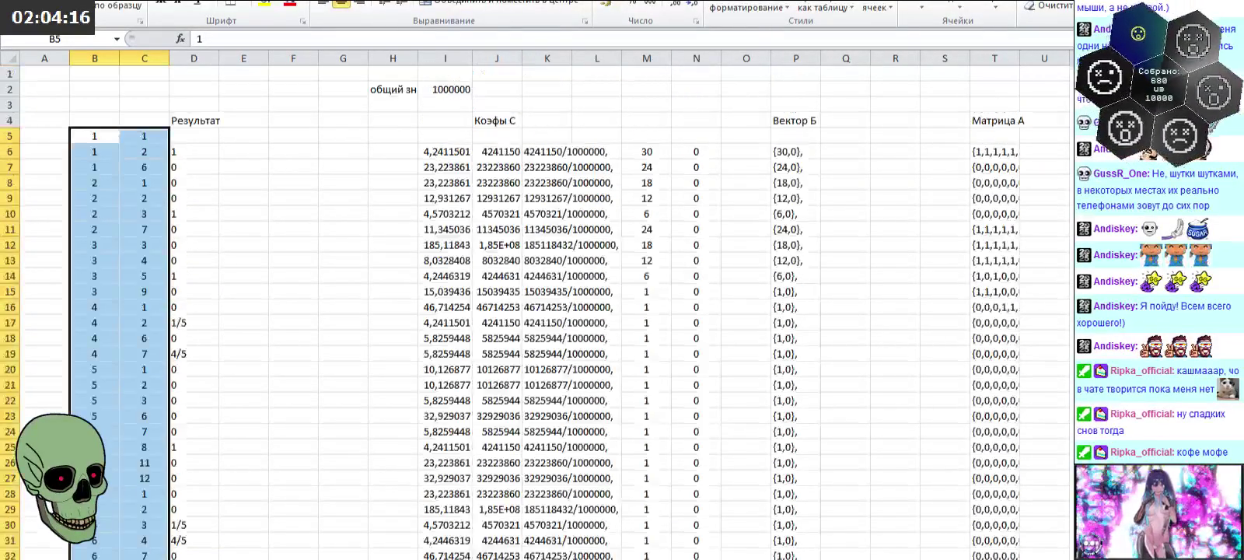
{"action": "left_click", "coordinate": [96, 120]}
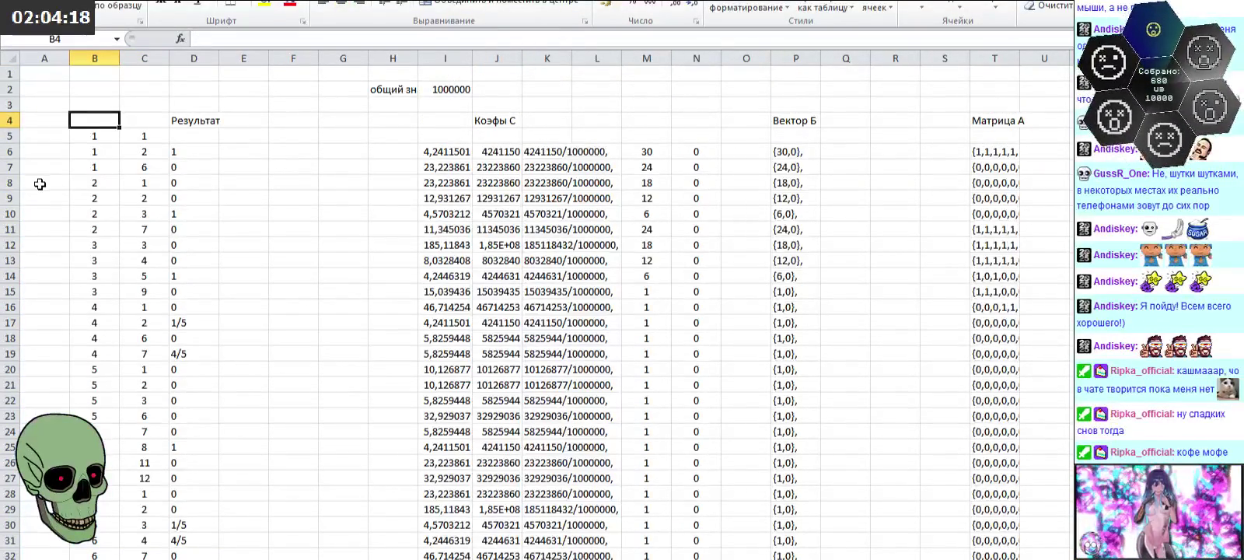
Step: Enter the headers 'I' in B4 and 'J' in C4
{"action": "type", "text": "I"}
{"action": "key", "text": "Tab"}
{"action": "type", "text": "J"}
Step: Shift the B5:C186 index pairs down one row to start at B6
{"action": "mouse_move", "coordinate": [97, 121]}
{"action": "left_mouse_down"}
{"action": "mouse_move", "coordinate": [214, 553]}
{"action": "mouse_move", "coordinate": [204, 544]}
{"action": "left_mouse_up"}
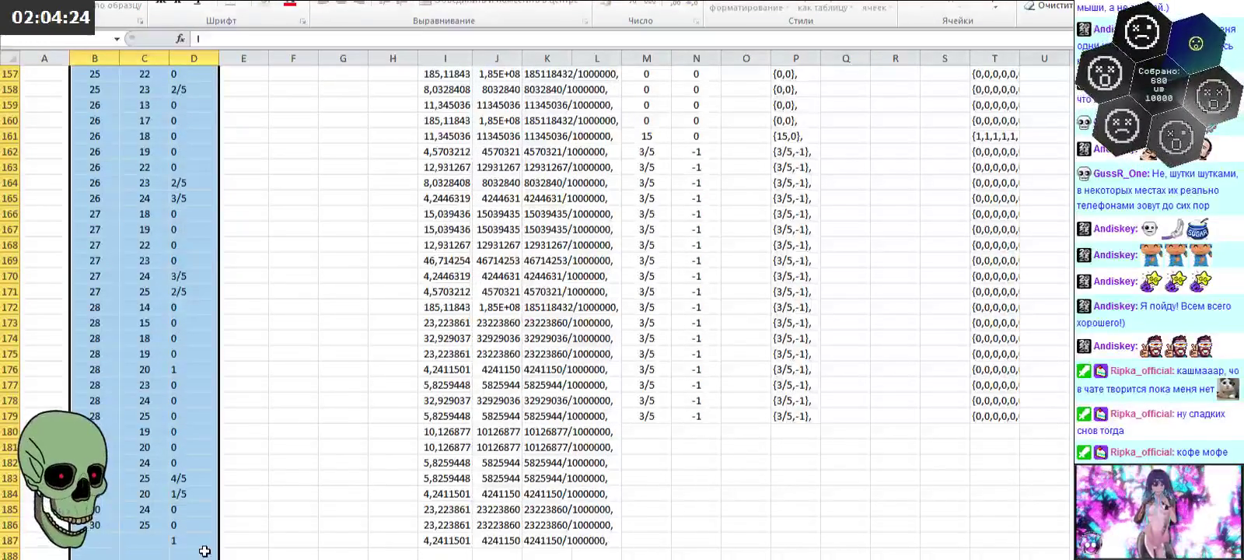
{"action": "scroll", "coordinate": [204, 544], "scroll_direction": "up", "scroll_amount": 20}
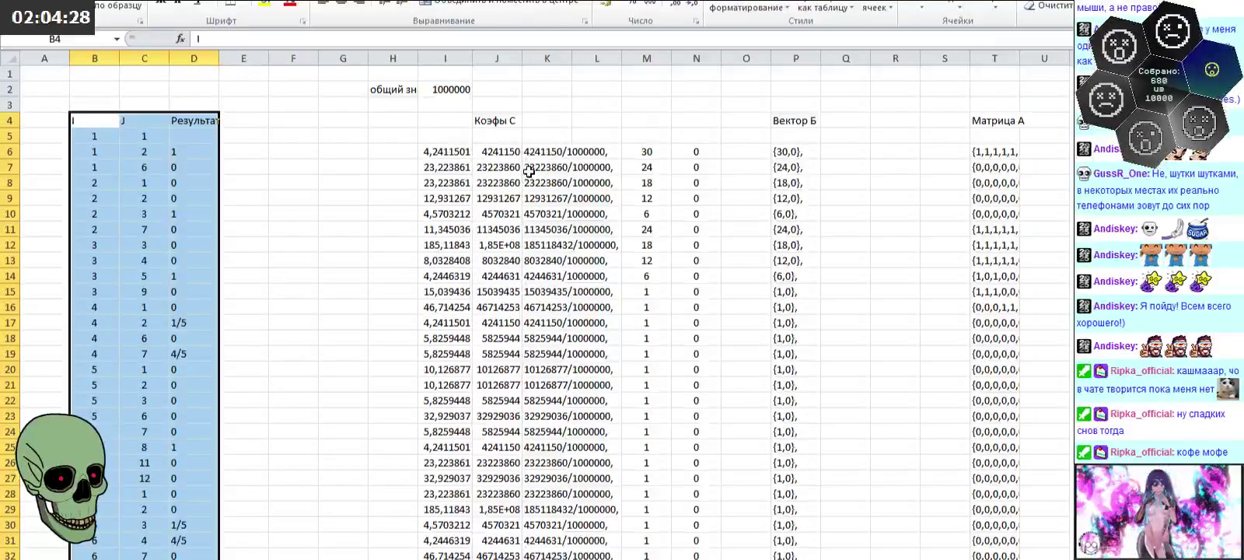
{"action": "left_click", "coordinate": [272, 185]}
{"action": "mouse_move", "coordinate": [98, 136]}
{"action": "left_mouse_down"}
{"action": "mouse_move", "coordinate": [160, 554]}
{"action": "mouse_move", "coordinate": [158, 526]}
{"action": "mouse_move", "coordinate": [157, 542]}
{"action": "left_mouse_up"}
{"action": "scroll", "coordinate": [159, 544], "scroll_direction": "down", "scroll_amount": 5}
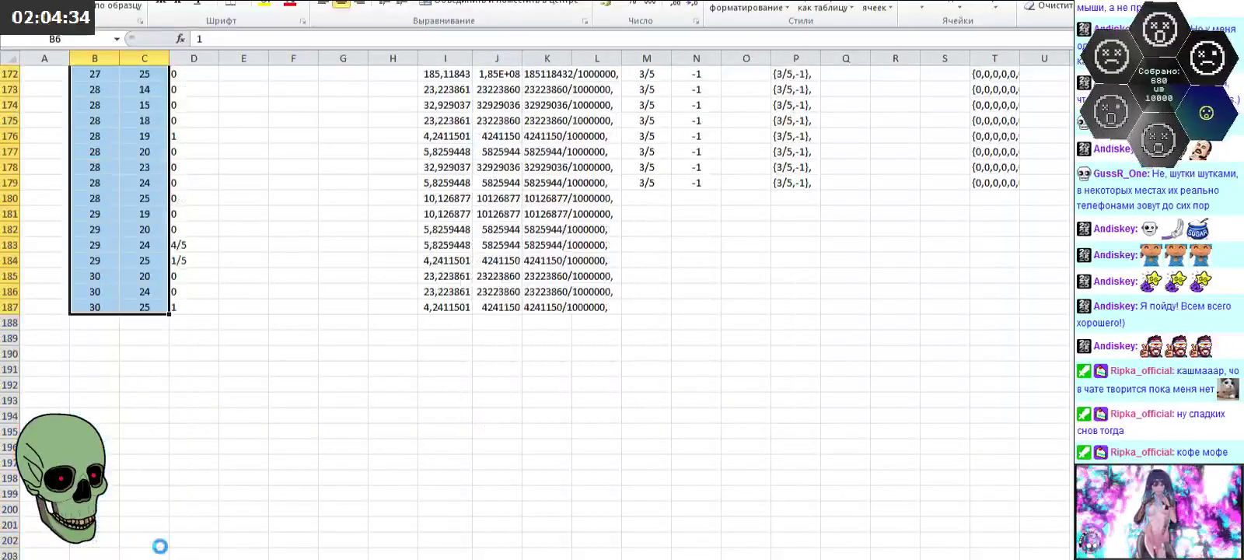
{"action": "scroll", "coordinate": [505, 311], "scroll_direction": "up", "scroll_amount": 15}
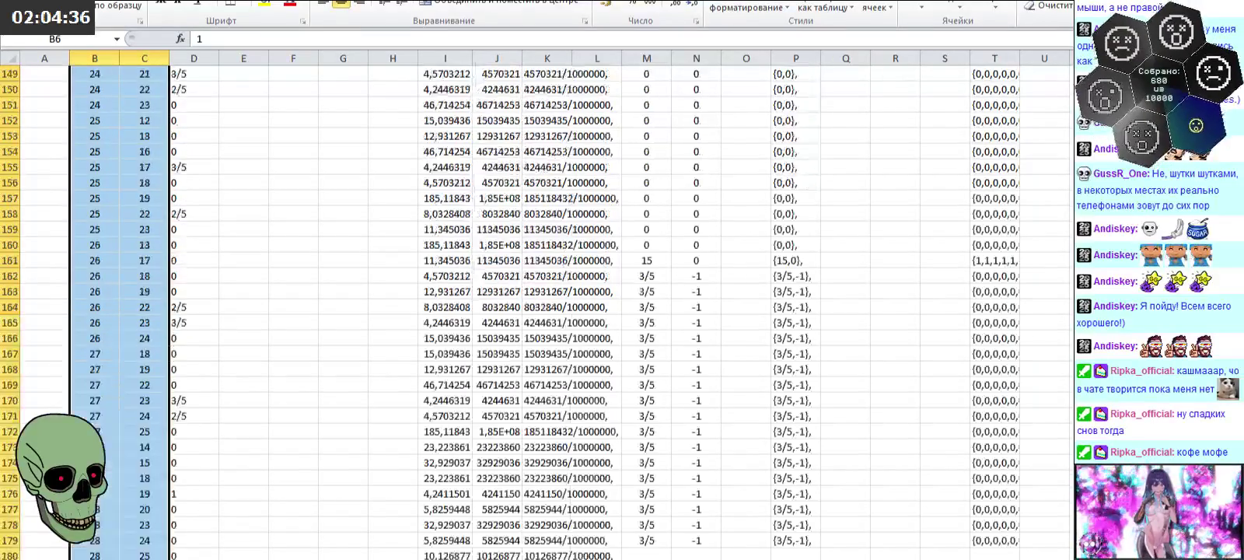
{"action": "scroll", "coordinate": [505, 311], "scroll_direction": "up", "scroll_amount": 20}
{"action": "mouse_move", "coordinate": [86, 120]}
{"action": "left_mouse_down"}
{"action": "mouse_move", "coordinate": [160, 548]}
{"action": "mouse_move", "coordinate": [183, 541]}
{"action": "left_mouse_up"}
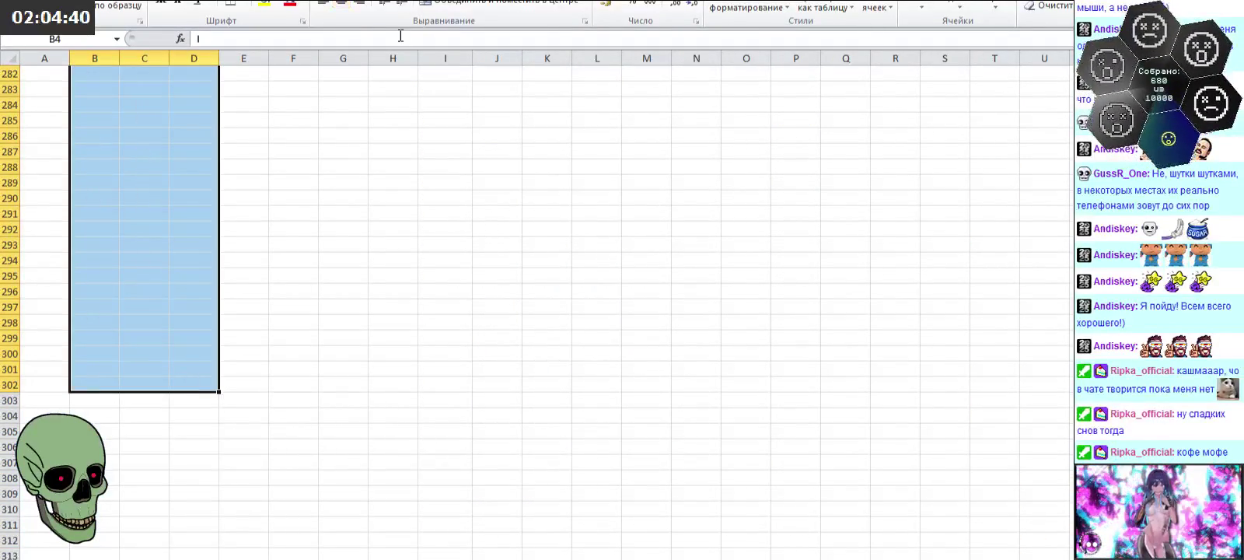
{"action": "scroll", "coordinate": [506, 311], "scroll_direction": "up", "scroll_amount": 20}
{"action": "left_click", "coordinate": [370, 199]}
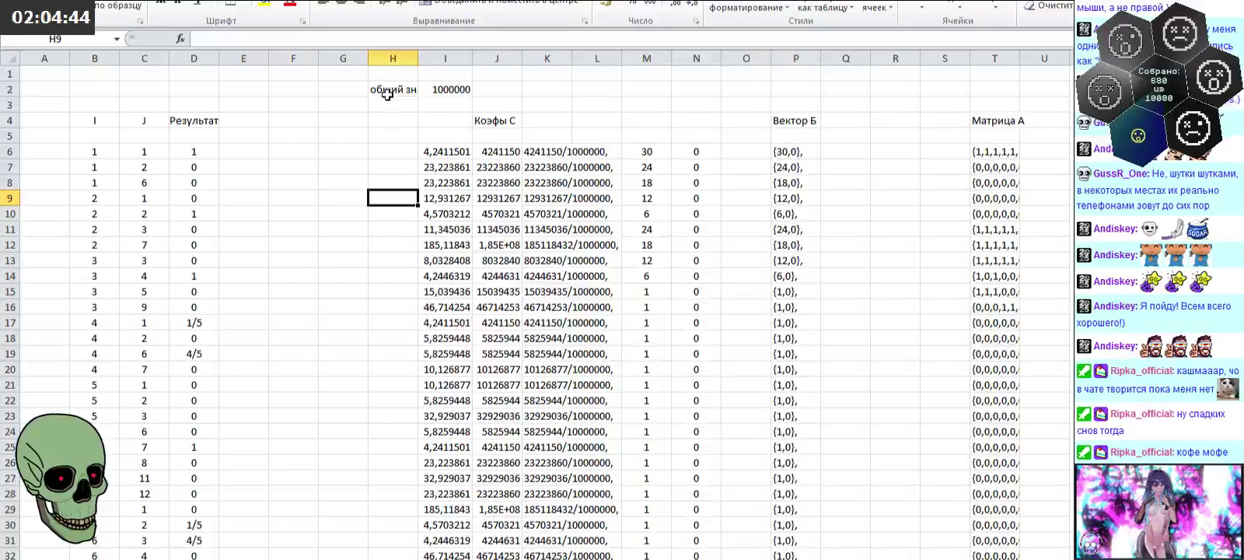
Step: Move 'общий знаменатель' and 1000000 from H2:I2 to I2:J2, and auto-fit columns J and K
{"action": "left_click_drag", "start_coordinate": [390, 92], "coordinate": [471, 93]}
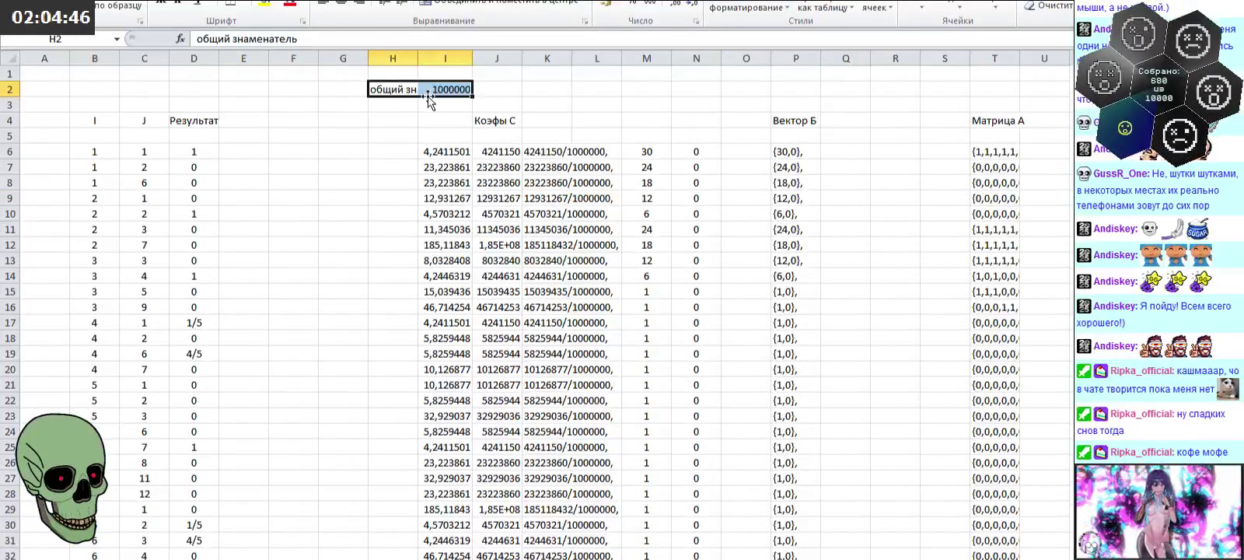
{"action": "left_click_drag", "start_coordinate": [471, 92], "coordinate": [523, 90]}
{"action": "left_click", "coordinate": [354, 224]}
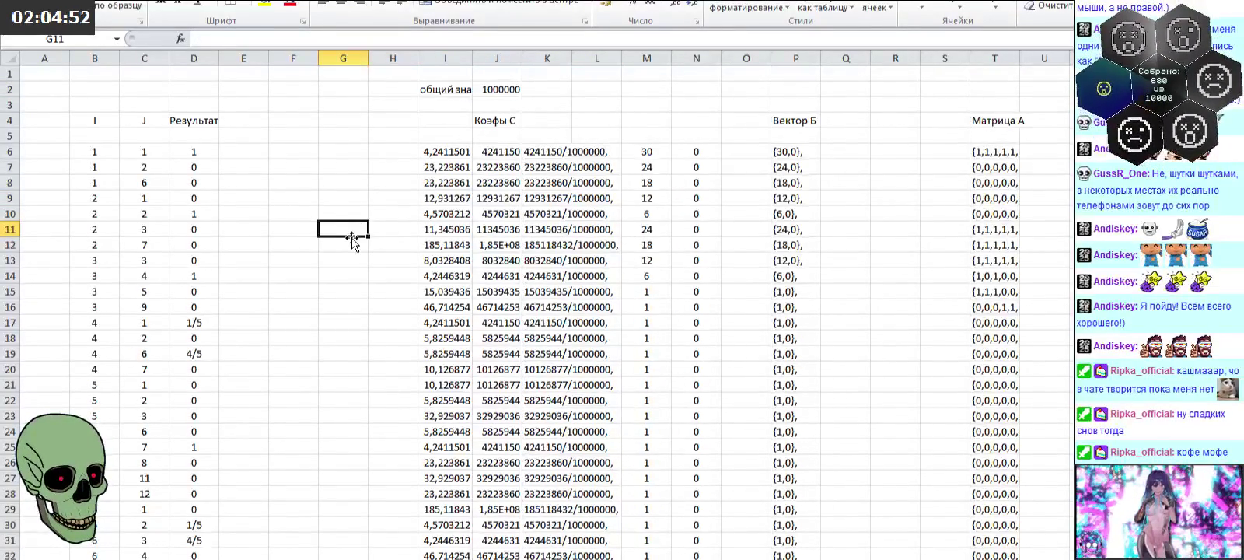
{"action": "double_click", "coordinate": [521, 58]}
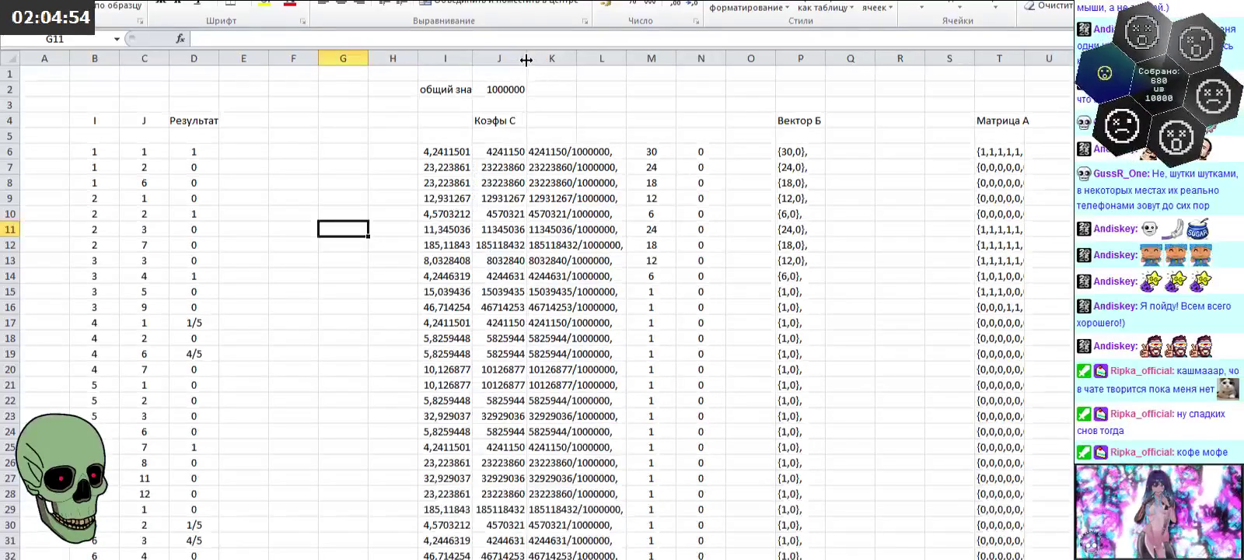
{"action": "double_click", "coordinate": [577, 58]}
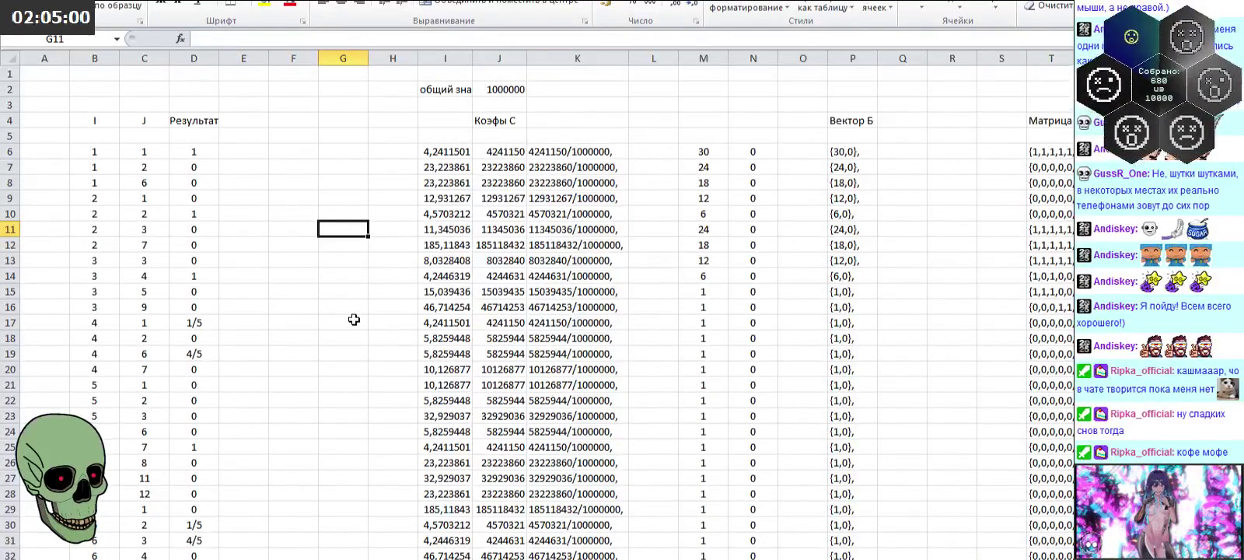
Step: Delete the empty columns F:G and review the Результат values beside the I/J pairs
{"action": "left_click_drag", "start_coordinate": [294, 59], "coordinate": [348, 61]}
{"action": "right_click", "coordinate": [349, 62]}
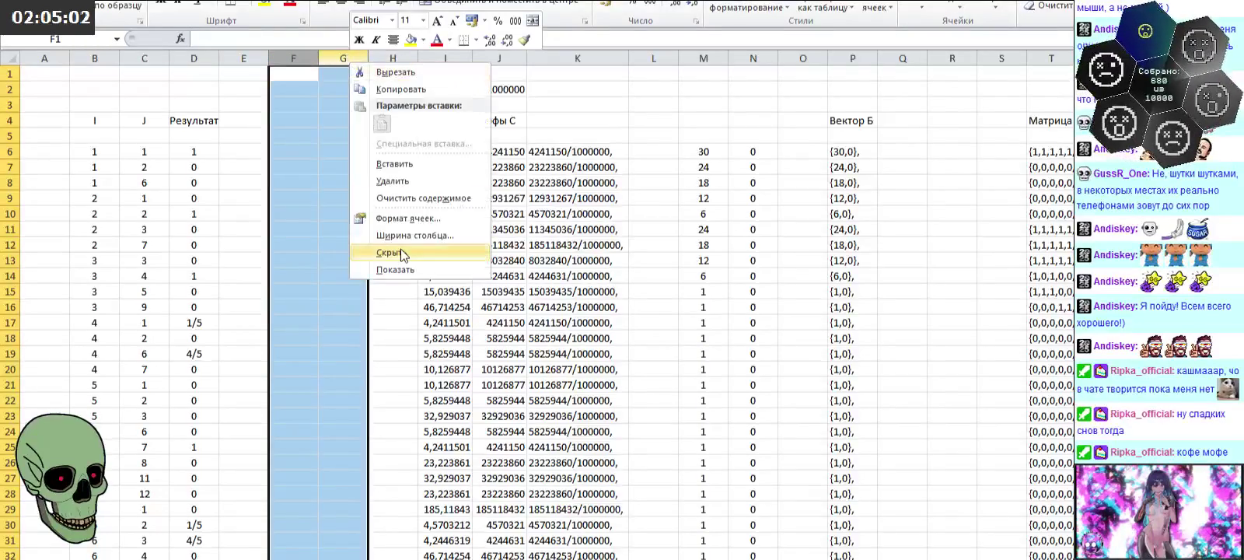
{"action": "left_click", "coordinate": [393, 180]}
{"action": "left_click", "coordinate": [299, 233]}
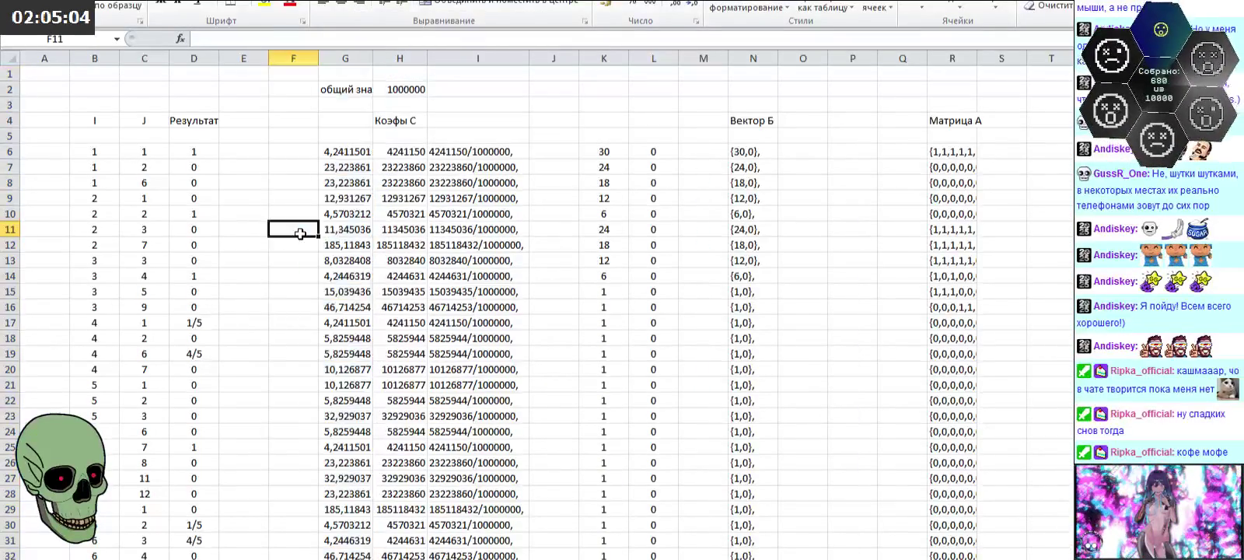
{"action": "scroll", "coordinate": [299, 233], "scroll_direction": "down", "scroll_amount": 1}
{"action": "scroll", "coordinate": [291, 241], "scroll_direction": "down", "scroll_amount": 9}
{"action": "scroll", "coordinate": [291, 241], "scroll_direction": "down", "scroll_amount": 8}
{"action": "scroll", "coordinate": [299, 218], "scroll_direction": "down", "scroll_amount": 10}
{"action": "scroll", "coordinate": [299, 212], "scroll_direction": "down", "scroll_amount": 9}
{"action": "scroll", "coordinate": [297, 236], "scroll_direction": "down", "scroll_amount": 7}
{"action": "scroll", "coordinate": [297, 236], "scroll_direction": "down", "scroll_amount": 16}
{"action": "scroll", "coordinate": [304, 234], "scroll_direction": "up", "scroll_amount": 7}
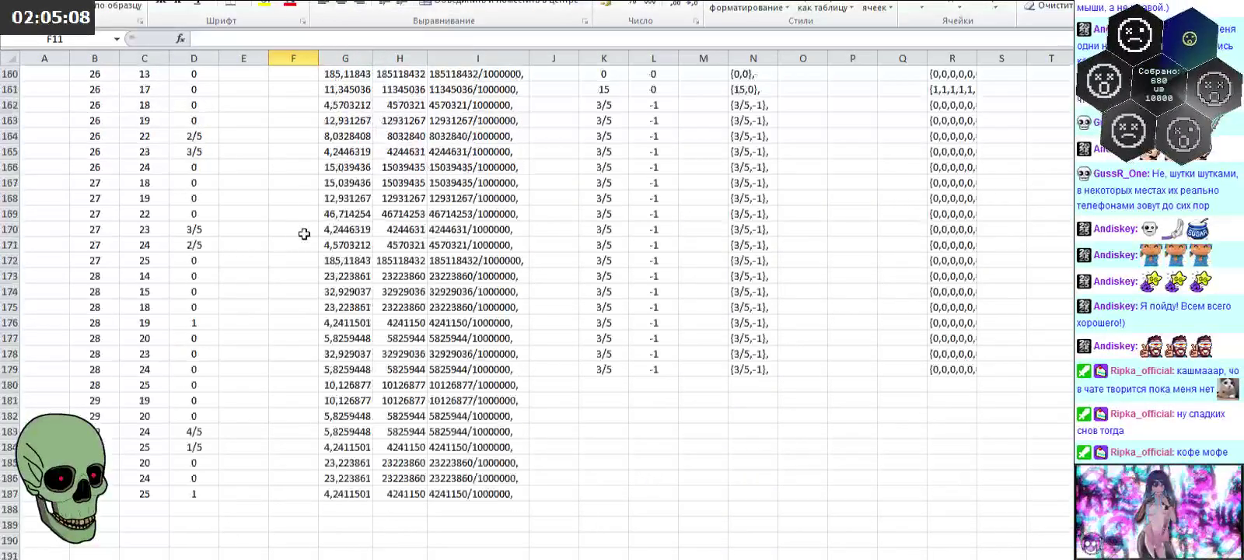
{"action": "scroll", "coordinate": [536, 311], "scroll_direction": "up", "scroll_amount": 20}
{"action": "scroll", "coordinate": [536, 311], "scroll_direction": "up", "scroll_amount": 20}
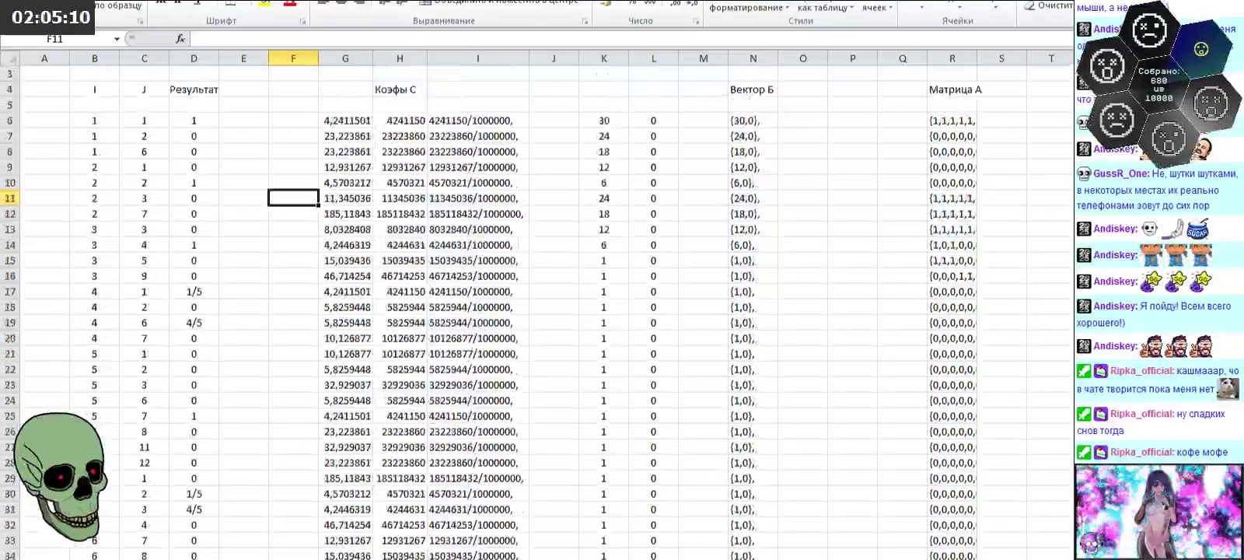
{"action": "scroll", "coordinate": [536, 311], "scroll_direction": "up", "scroll_amount": 1}
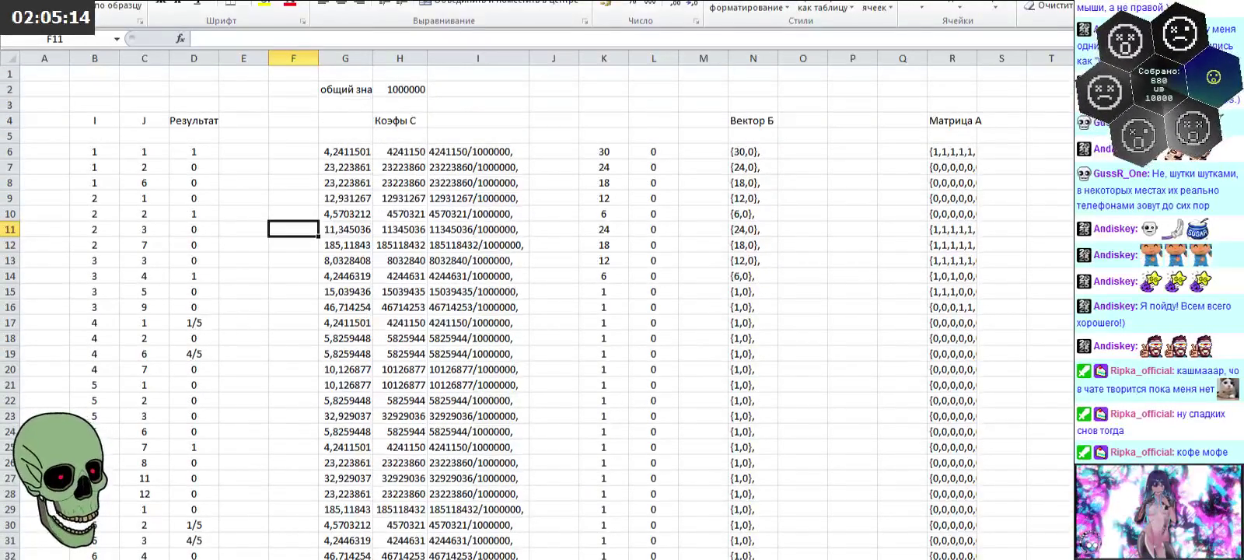
{"action": "left_click", "coordinate": [564, 559]}
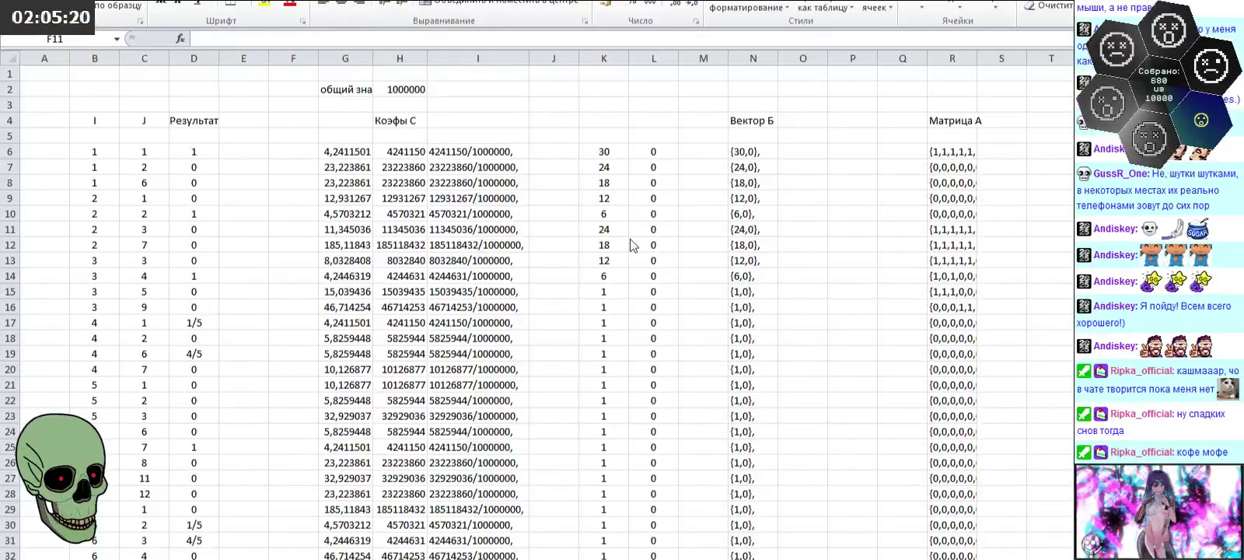
{"action": "left_click", "coordinate": [189, 156]}
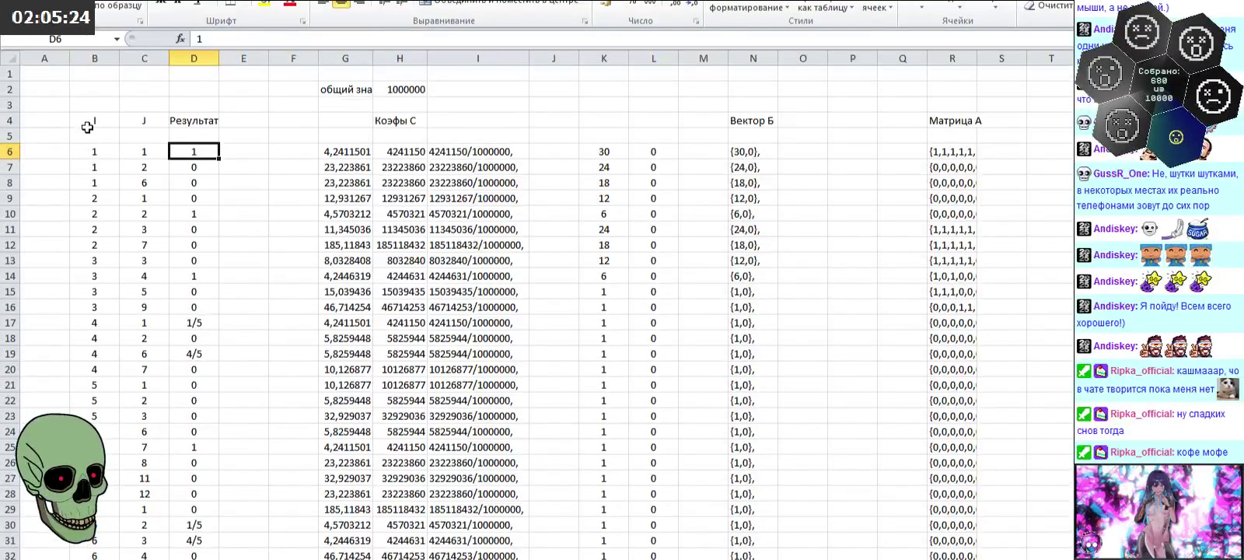
Step: Turn on AutoFilter for the I, J, Результат table and filter J to 2
{"action": "mouse_move", "coordinate": [103, 119]}
{"action": "left_mouse_down"}
{"action": "mouse_move", "coordinate": [193, 163]}
{"action": "mouse_move", "coordinate": [208, 461]}
{"action": "left_mouse_up"}
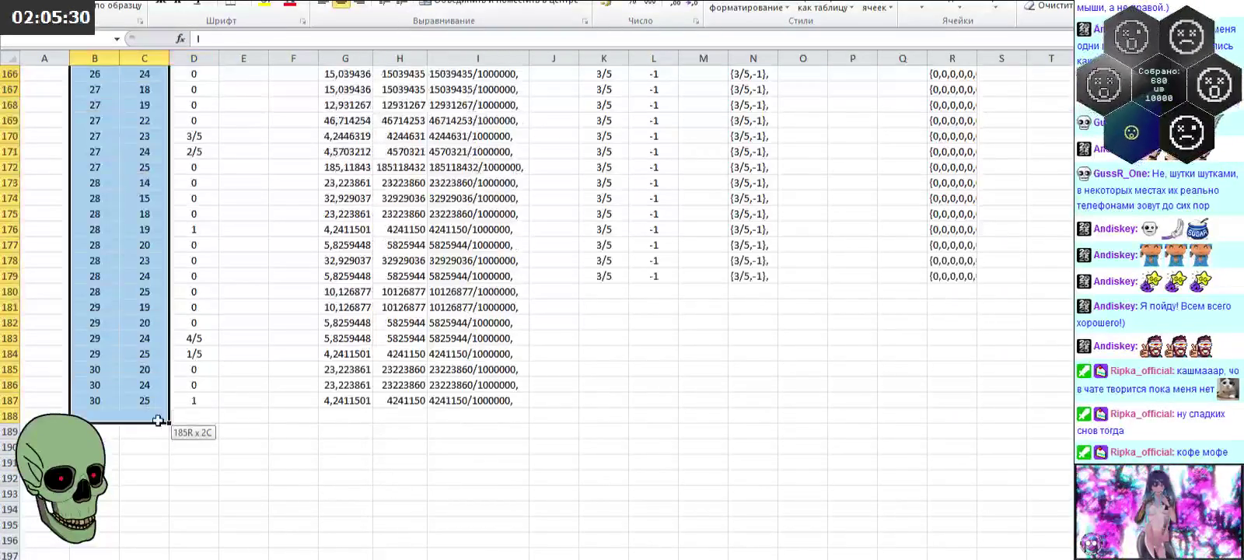
{"action": "left_click_drag", "start_coordinate": [207, 460], "coordinate": [189, 414]}
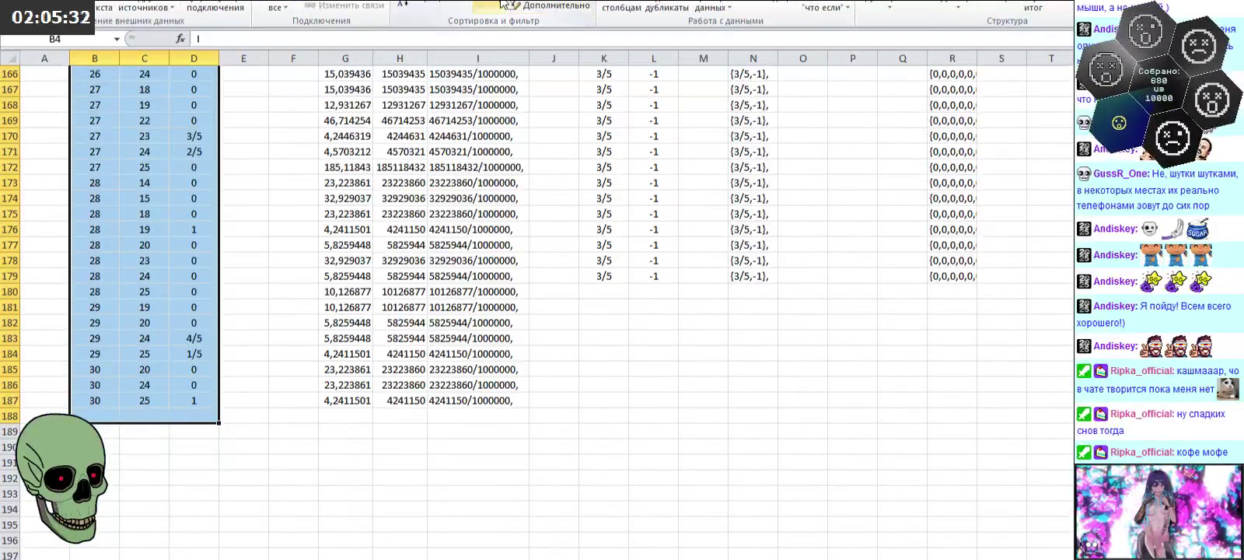
{"action": "left_click", "coordinate": [489, 6]}
{"action": "scroll", "coordinate": [363, 194], "scroll_direction": "up", "scroll_amount": 1}
{"action": "left_click", "coordinate": [162, 120]}
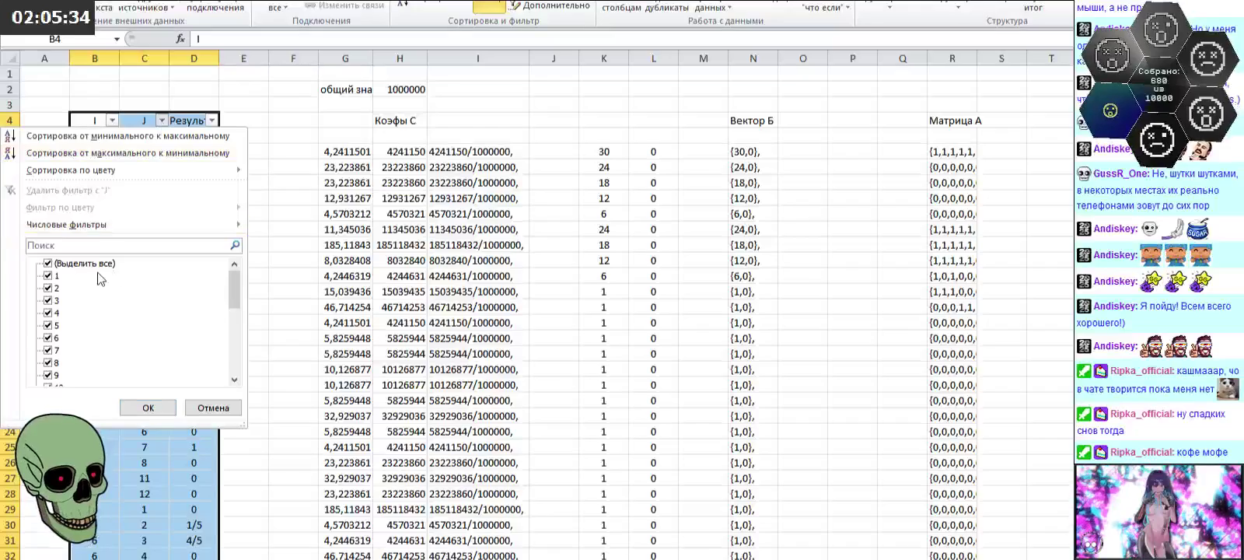
{"action": "left_click", "coordinate": [72, 264]}
{"action": "left_click", "coordinate": [55, 288]}
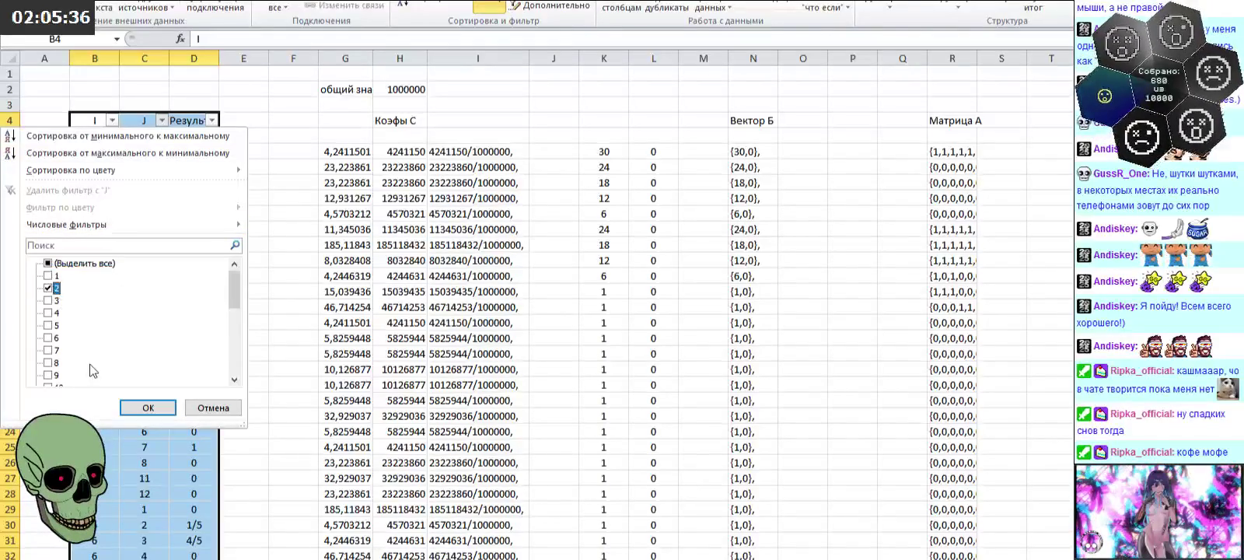
{"action": "left_click", "coordinate": [148, 408]}
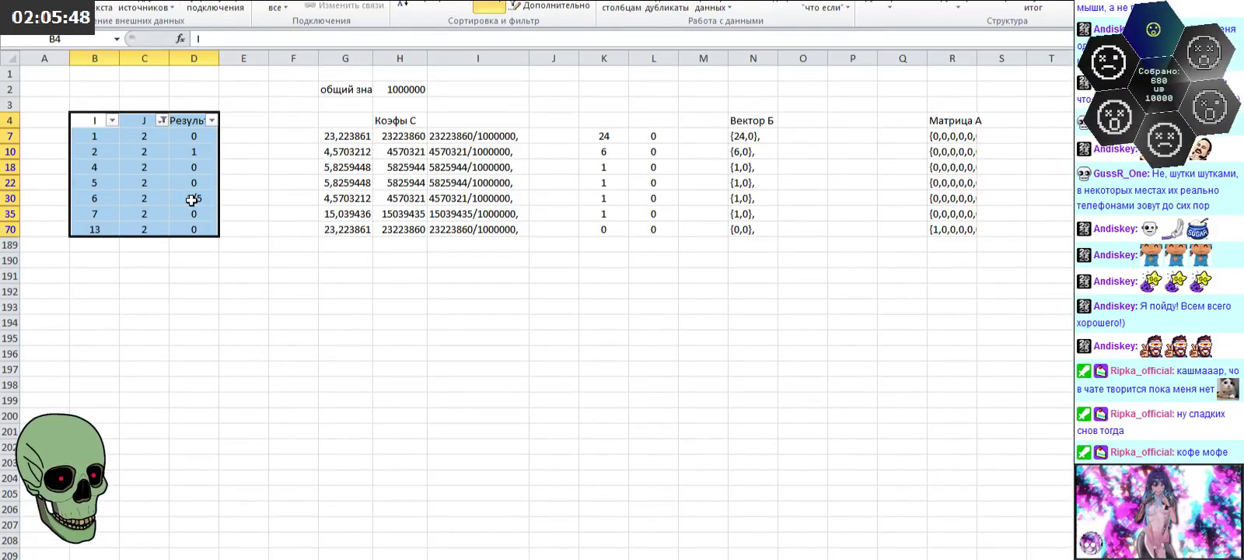
Step: Change the J filter from 2 to 3
{"action": "left_click", "coordinate": [161, 119]}
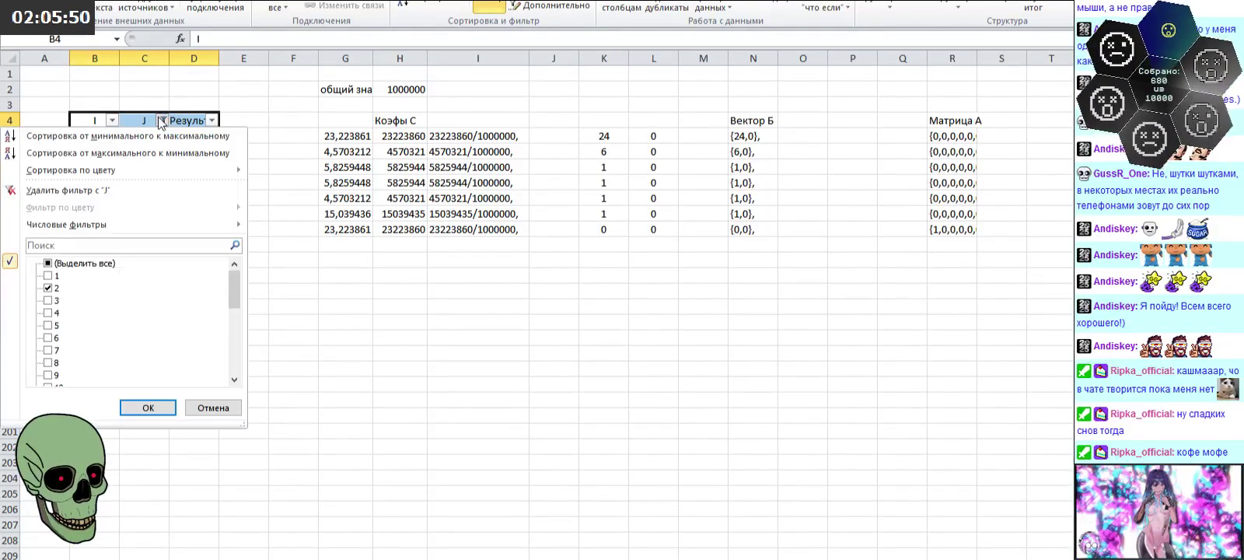
{"action": "left_click", "coordinate": [49, 287]}
{"action": "left_click", "coordinate": [149, 407]}
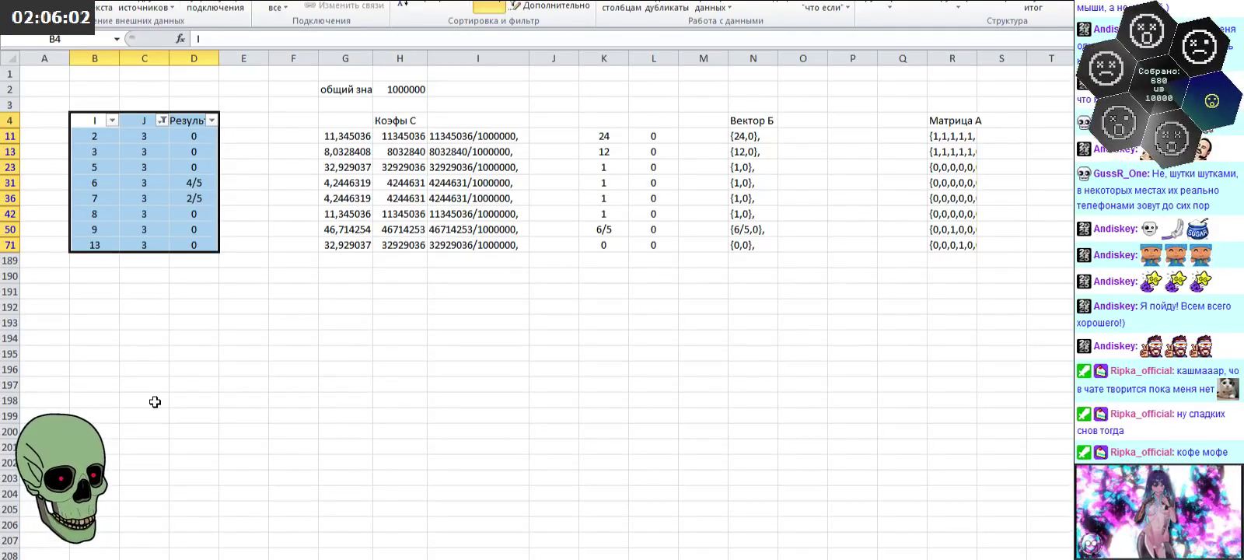
Step: Filter column J to show only J = 4, then only J = 5
{"action": "left_click", "coordinate": [161, 120]}
{"action": "left_click", "coordinate": [55, 300]}
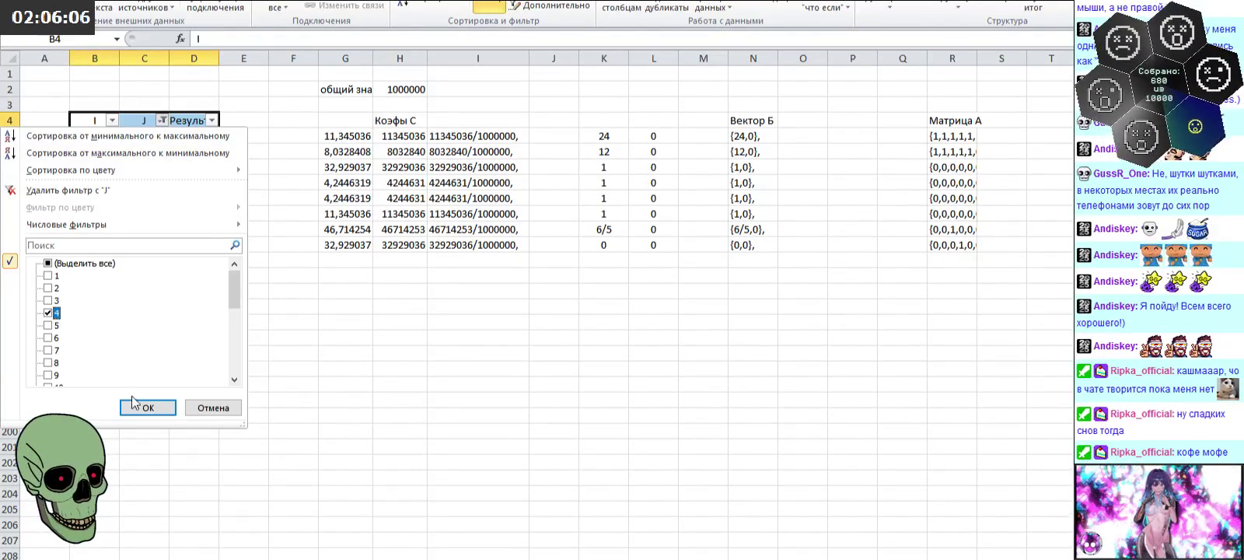
{"action": "left_click", "coordinate": [148, 408]}
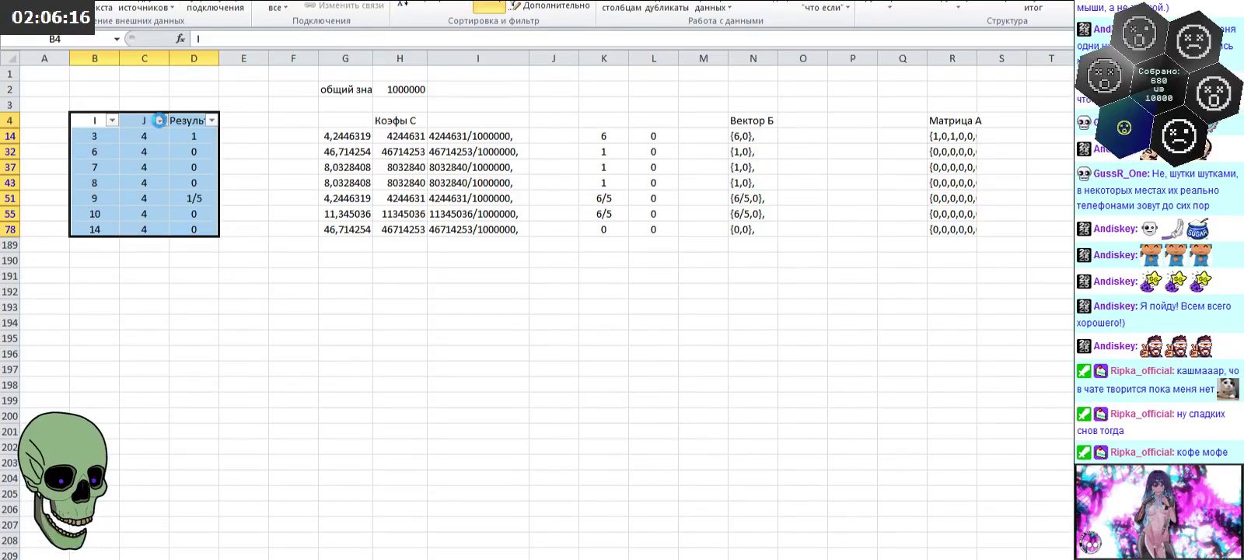
{"action": "left_click", "coordinate": [162, 120]}
{"action": "left_click", "coordinate": [49, 314]}
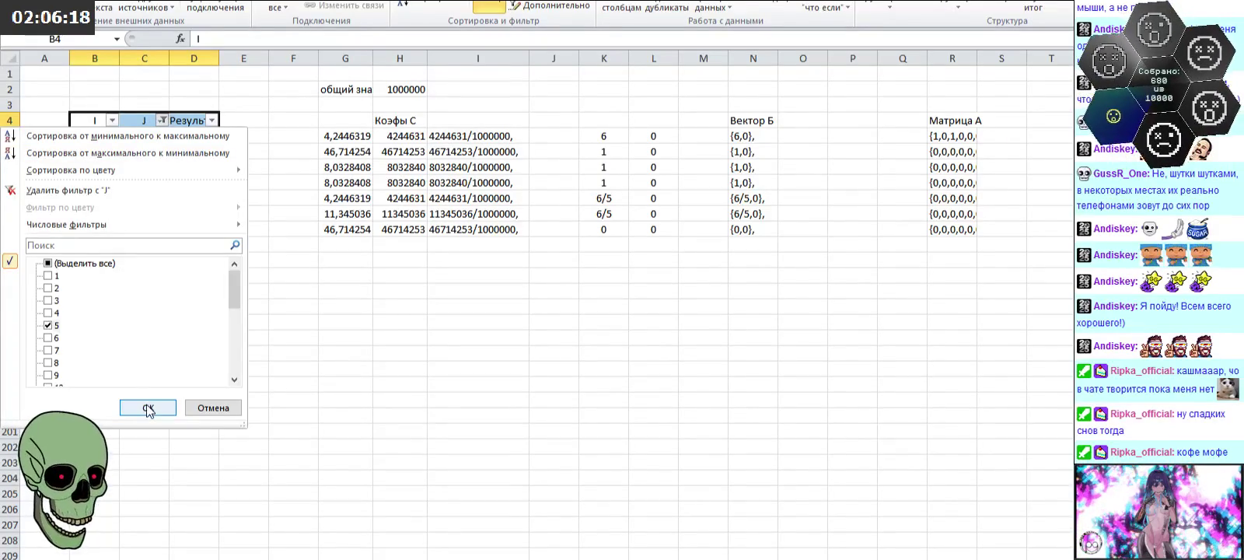
{"action": "left_click", "coordinate": [147, 406]}
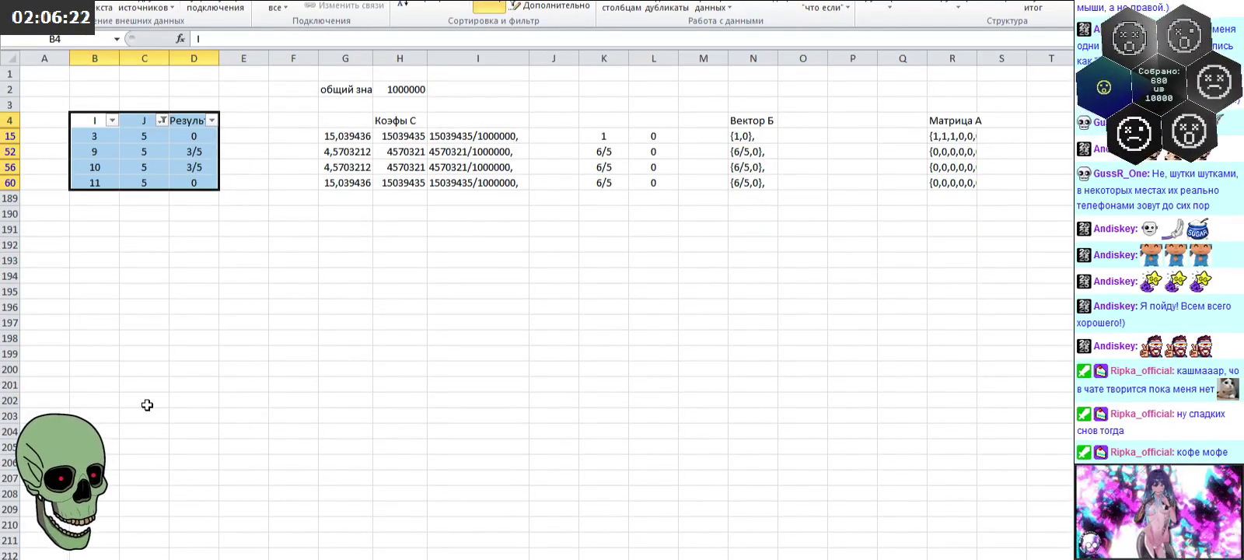
Step: Change the J filter to 6, then to 7
{"action": "left_click", "coordinate": [161, 120]}
{"action": "left_click", "coordinate": [58, 326]}
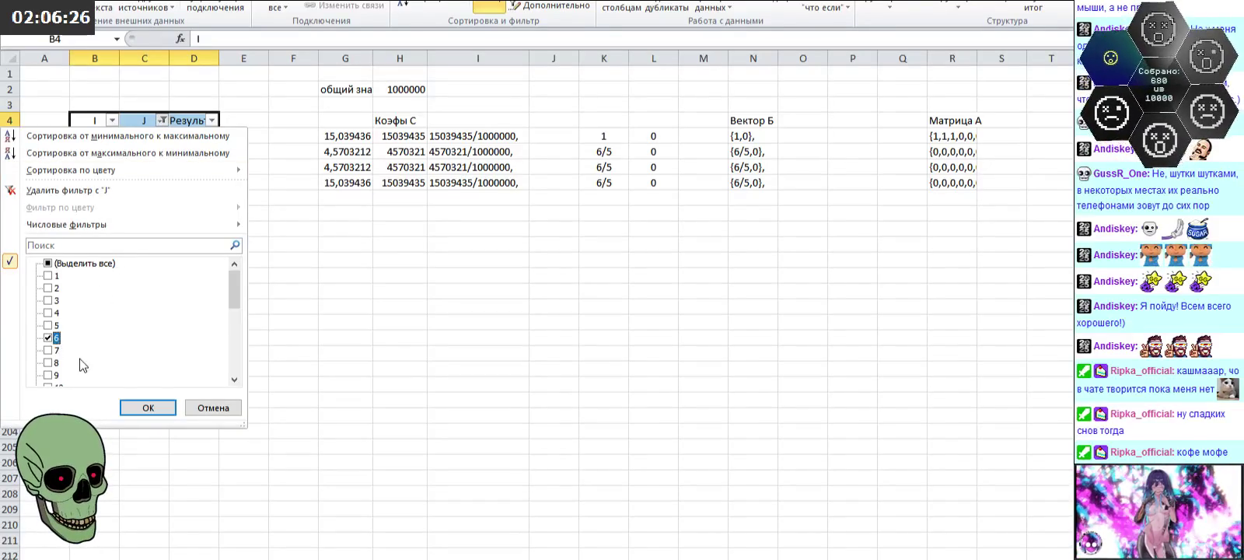
{"action": "left_click", "coordinate": [140, 405]}
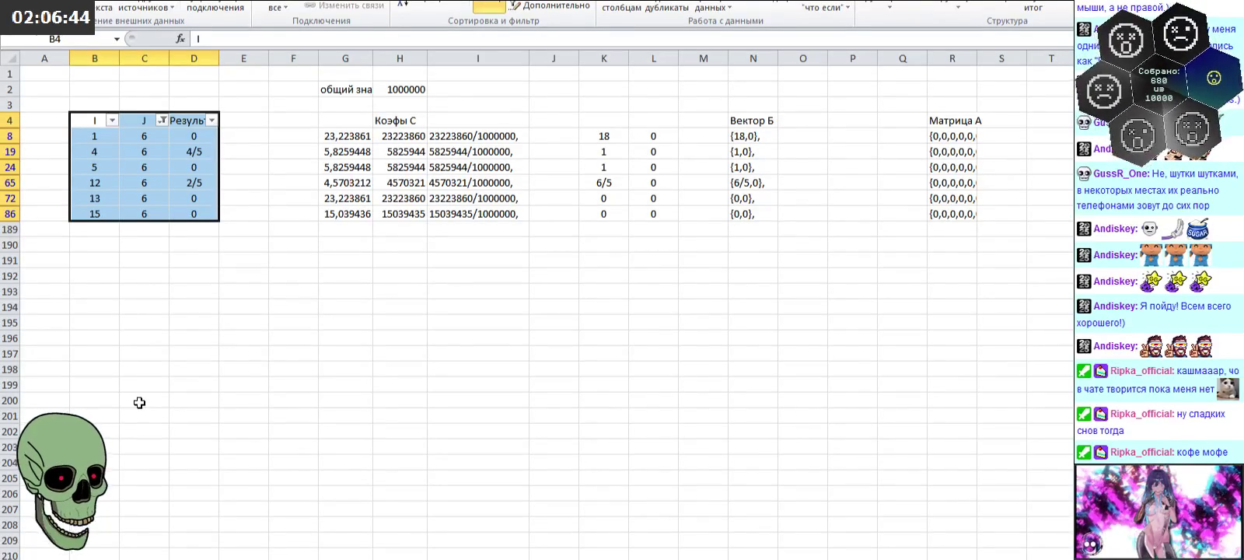
{"action": "left_click", "coordinate": [162, 119]}
{"action": "left_click", "coordinate": [54, 339]}
{"action": "left_click", "coordinate": [54, 350]}
{"action": "left_click", "coordinate": [147, 407]}
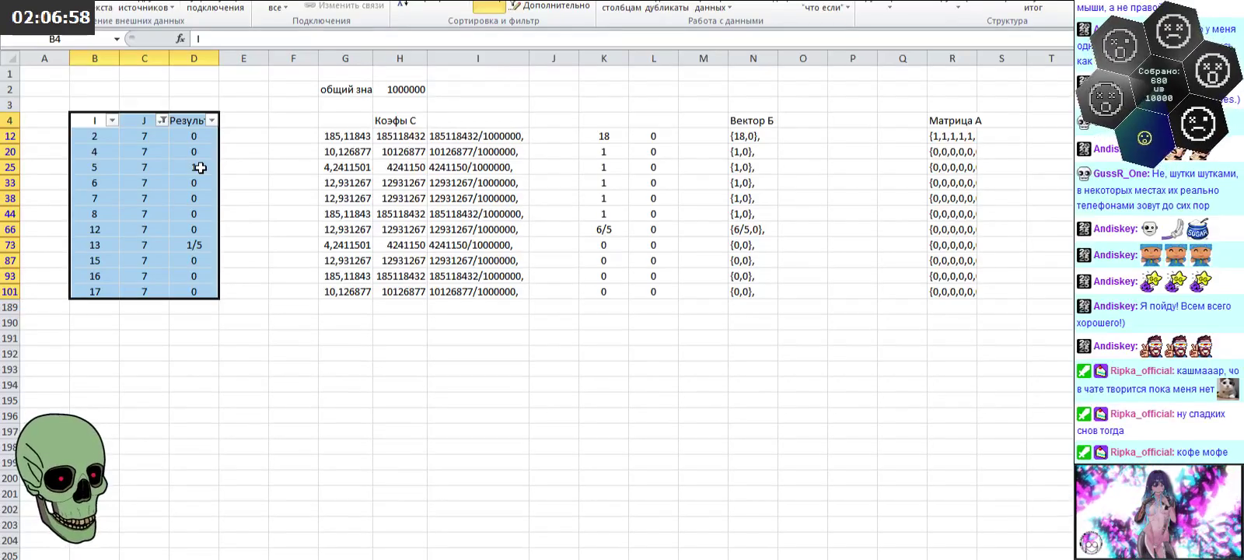
Step: Filter column J to show only J = 8, then only J = 9
{"action": "left_click", "coordinate": [161, 120]}
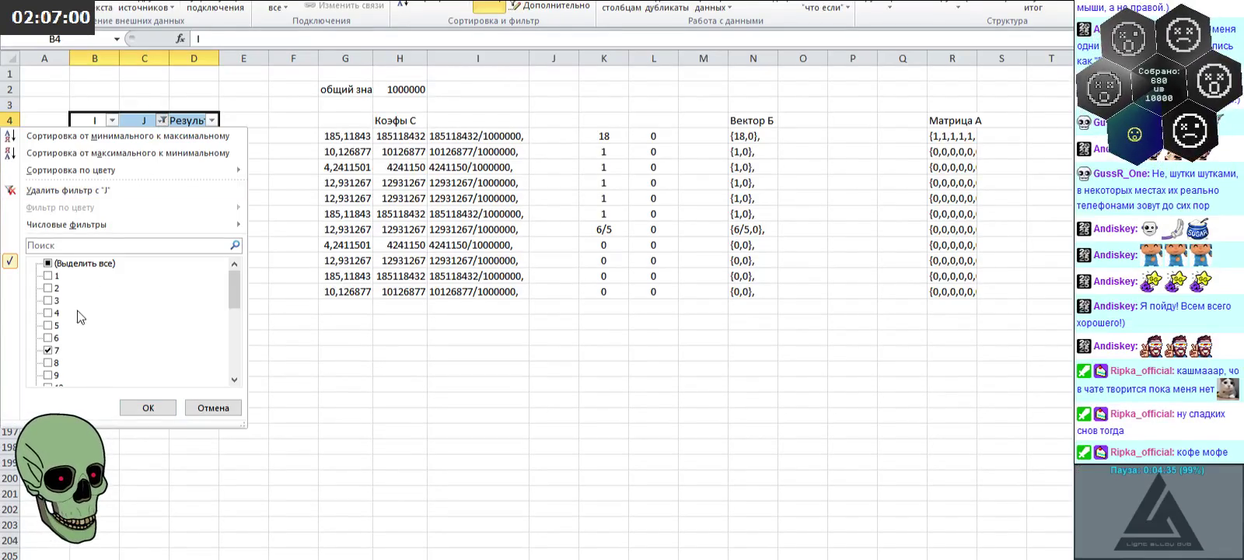
{"action": "left_click", "coordinate": [48, 362]}
{"action": "left_click", "coordinate": [147, 407]}
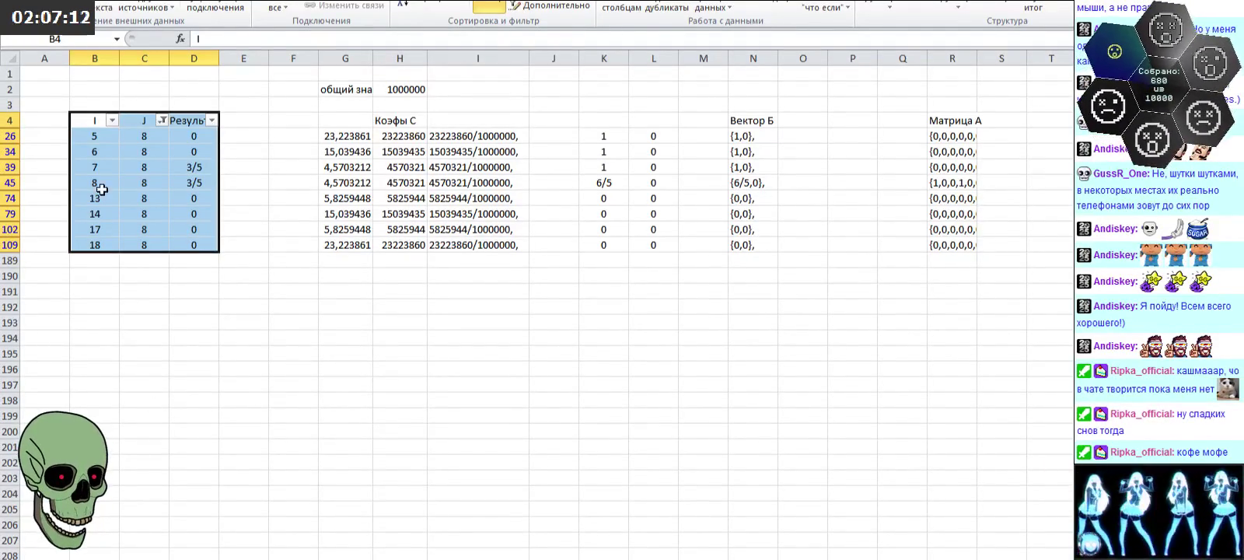
{"action": "left_click", "coordinate": [161, 120]}
{"action": "left_click", "coordinate": [59, 363]}
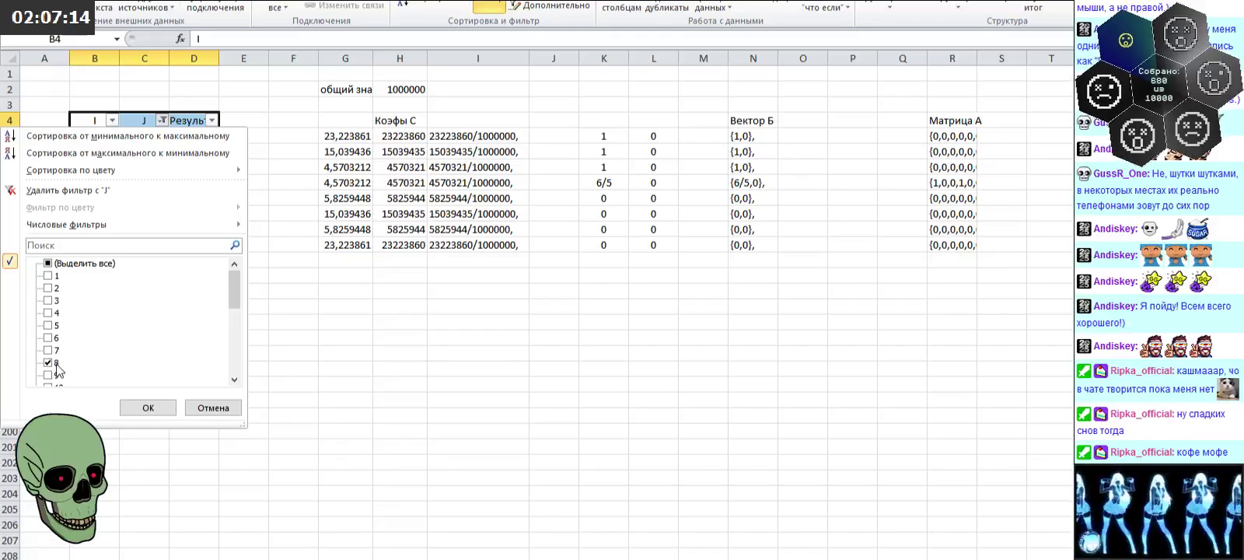
{"action": "left_click", "coordinate": [146, 407]}
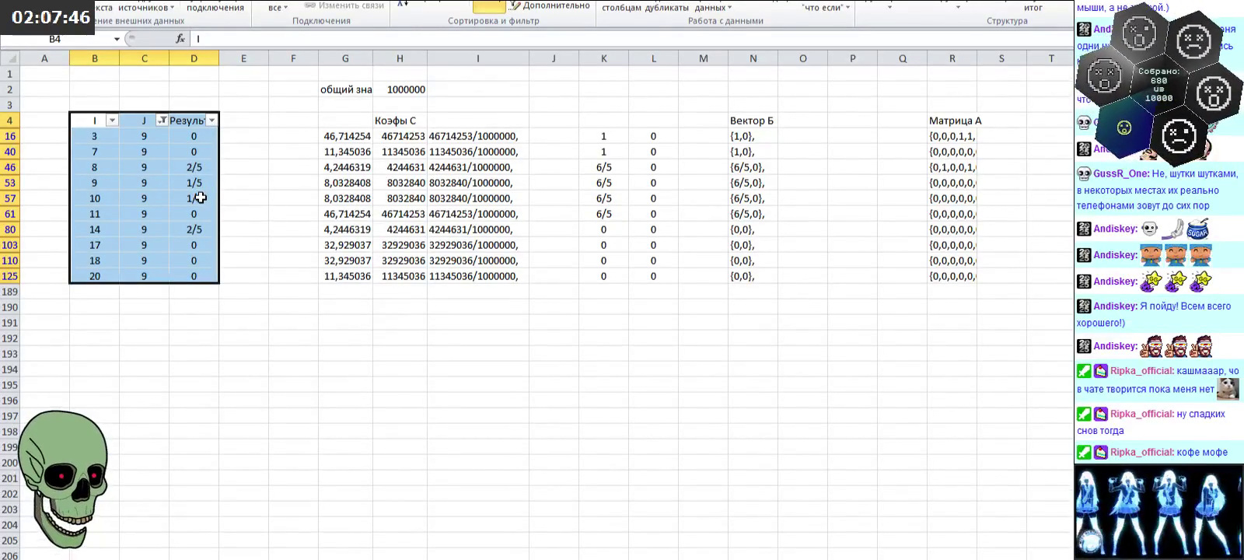
Step: Switch the J filter from 9 to 11
{"action": "left_click", "coordinate": [161, 120]}
{"action": "left_click_drag", "start_coordinate": [232, 288], "coordinate": [233, 309]}
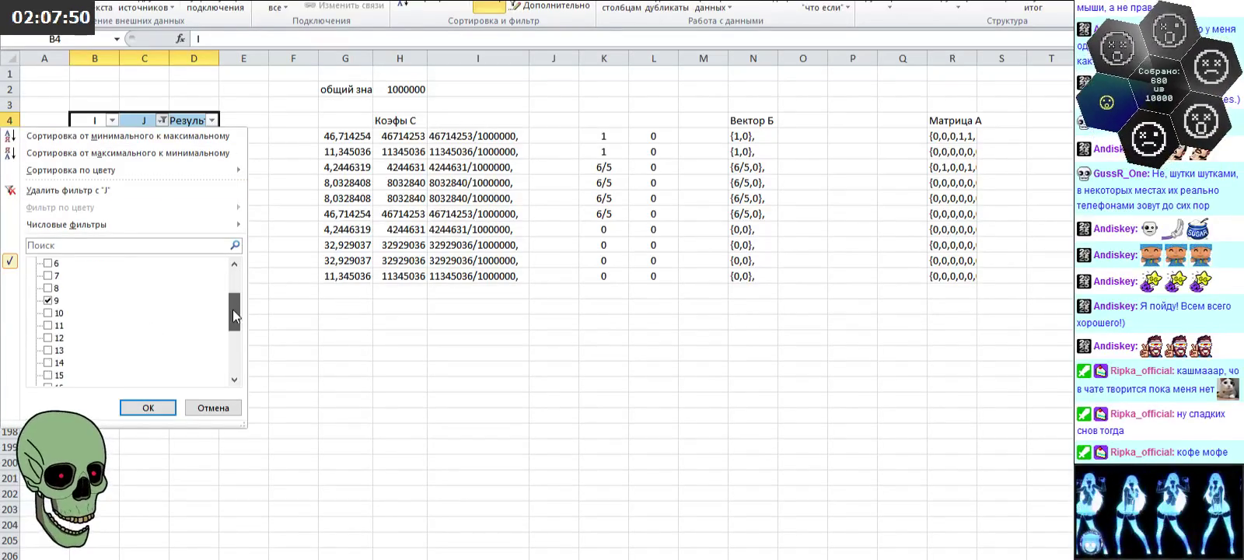
{"action": "left_click", "coordinate": [48, 300]}
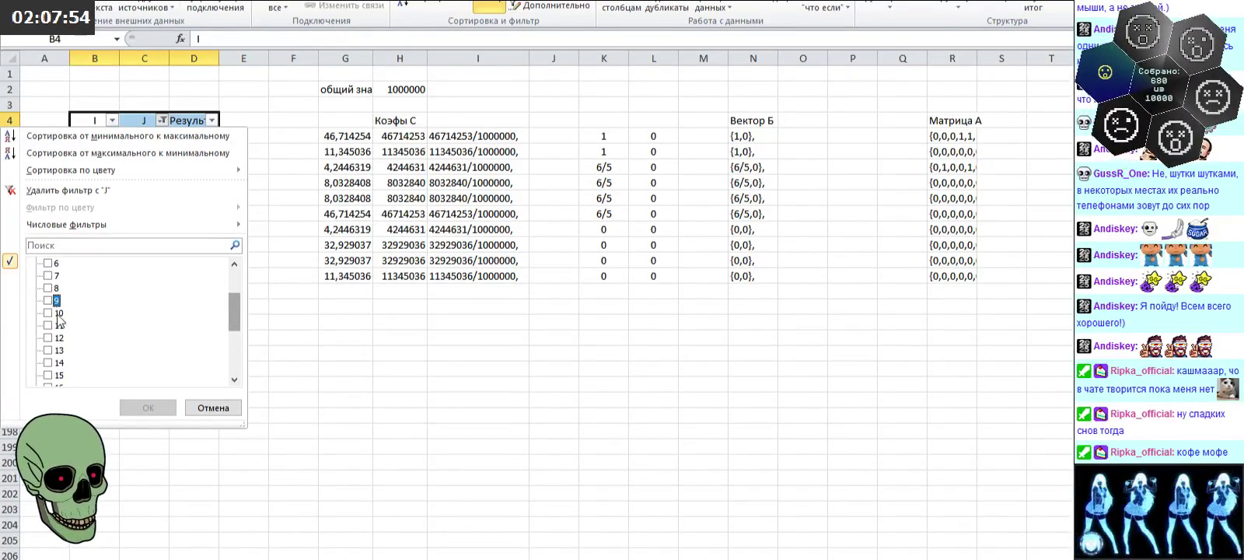
{"action": "left_click", "coordinate": [48, 325]}
{"action": "left_click", "coordinate": [128, 408]}
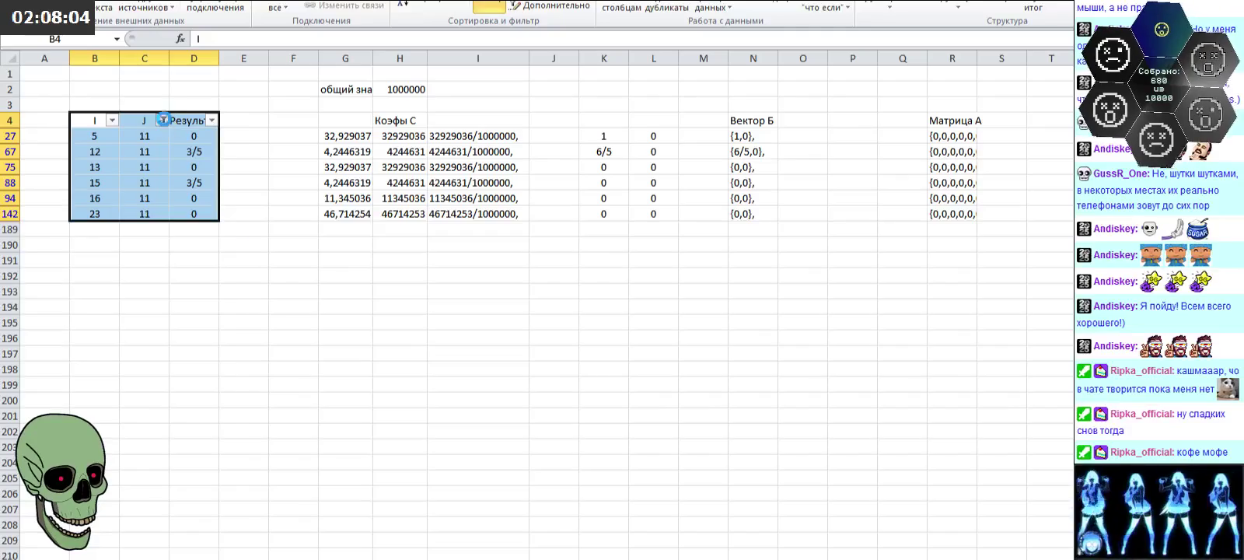
Step: Filter column J to show only J = 12, then only J = 13
{"action": "left_click", "coordinate": [162, 119]}
{"action": "left_click_drag", "start_coordinate": [240, 286], "coordinate": [239, 312]}
{"action": "left_click", "coordinate": [56, 325]}
{"action": "left_click", "coordinate": [146, 407]}
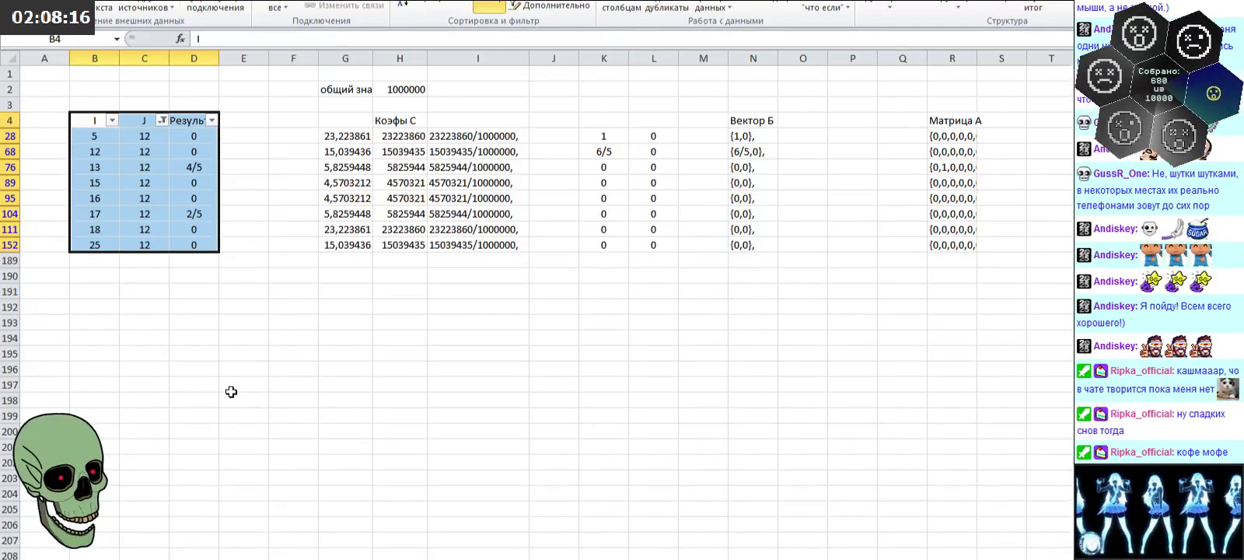
{"action": "left_click", "coordinate": [162, 120]}
{"action": "scroll", "coordinate": [225, 318], "scroll_direction": "down", "scroll_amount": 3}
{"action": "left_click", "coordinate": [58, 301]}
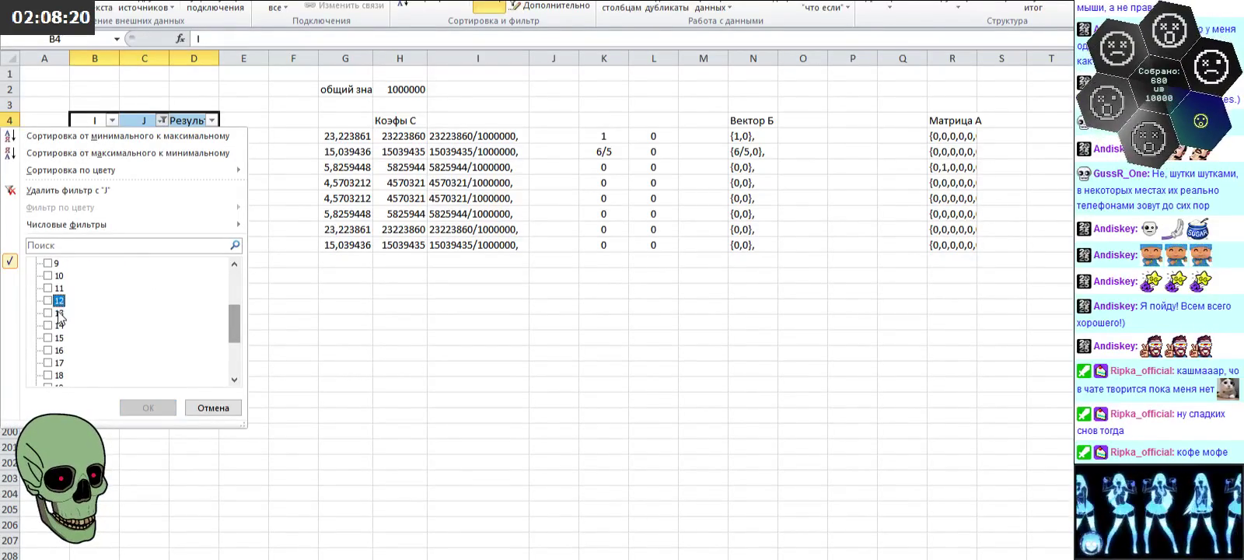
{"action": "left_click", "coordinate": [147, 407]}
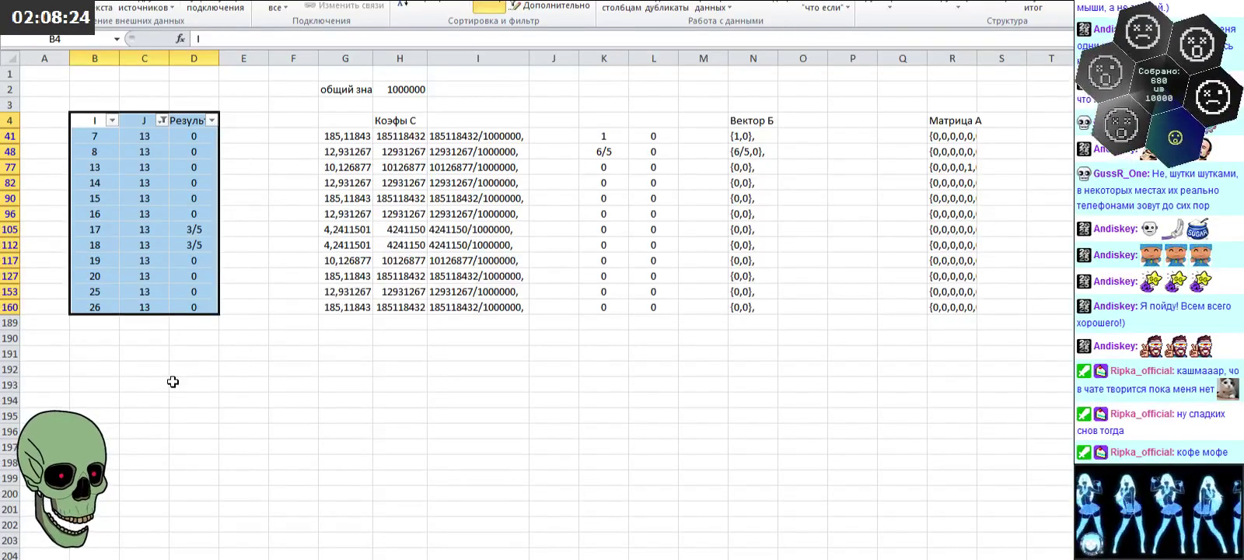
Step: Switch the J filter from 13 to 16
{"action": "left_click", "coordinate": [162, 120]}
{"action": "scroll", "coordinate": [142, 335], "scroll_direction": "down", "scroll_amount": 3}
{"action": "left_click", "coordinate": [49, 301]}
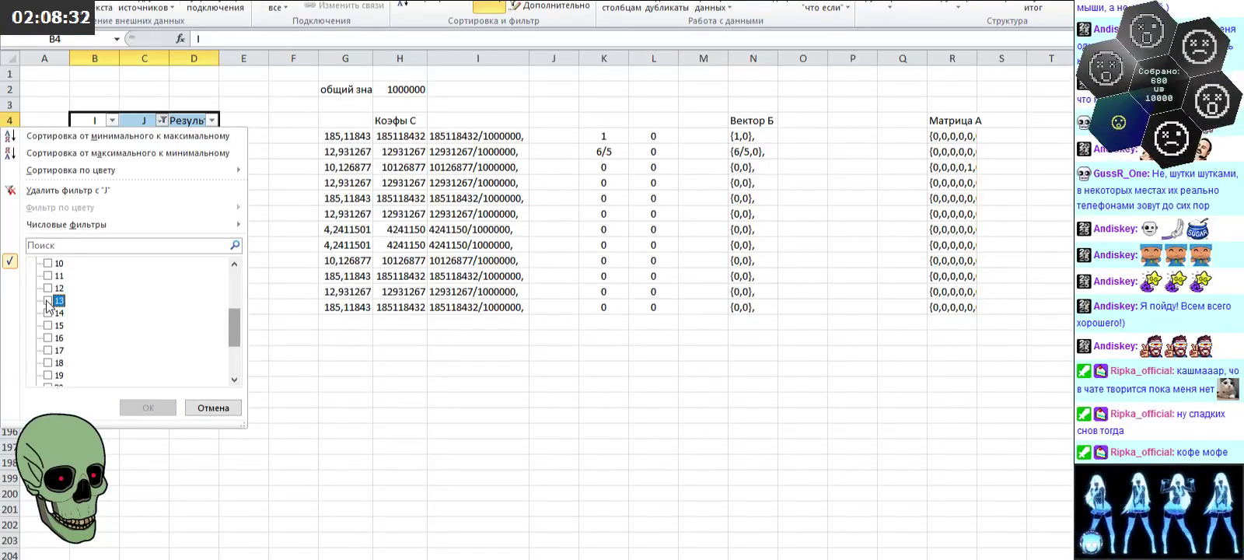
{"action": "left_click", "coordinate": [48, 338]}
{"action": "left_click", "coordinate": [147, 407]}
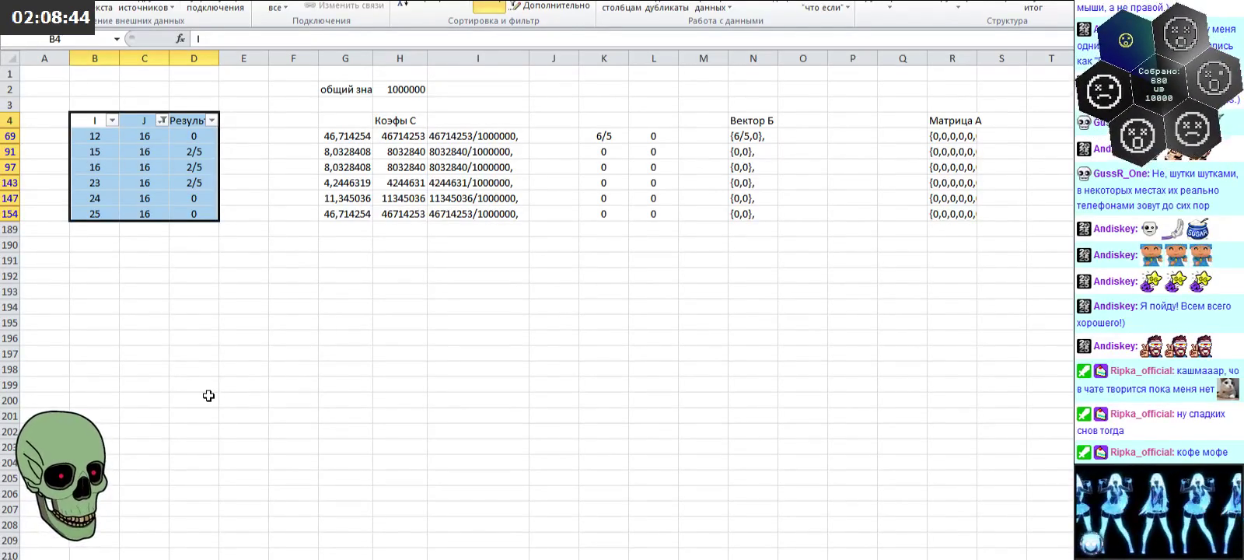
Step: Change the J filter to 17, then to 21
{"action": "left_click", "coordinate": [162, 121]}
{"action": "left_click", "coordinate": [48, 262]}
{"action": "left_click_drag", "start_coordinate": [233, 290], "coordinate": [233, 336]}
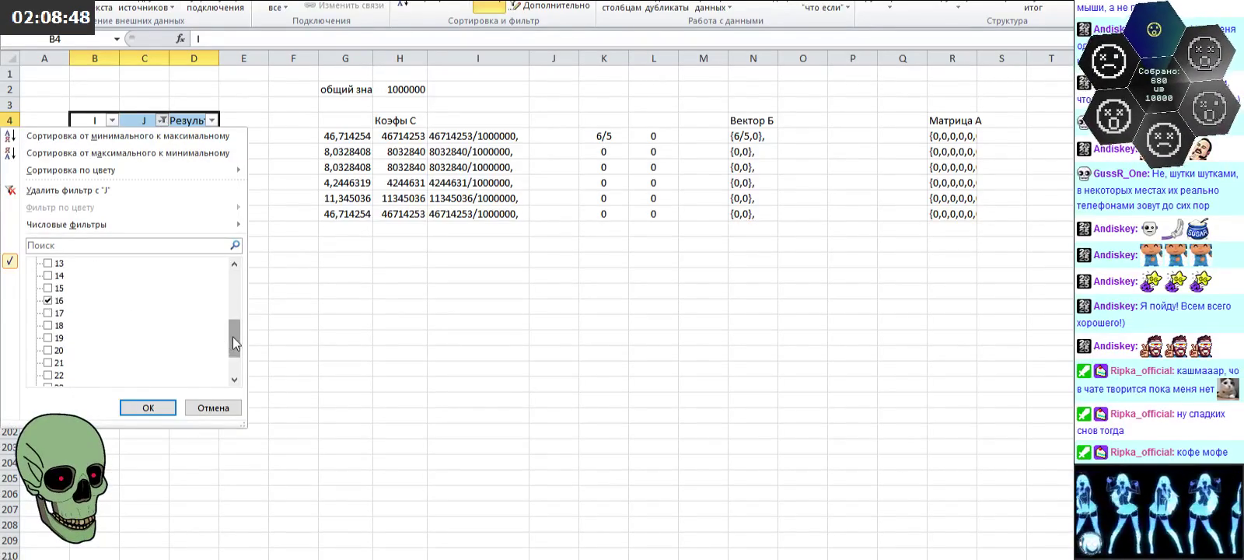
{"action": "left_click", "coordinate": [49, 313]}
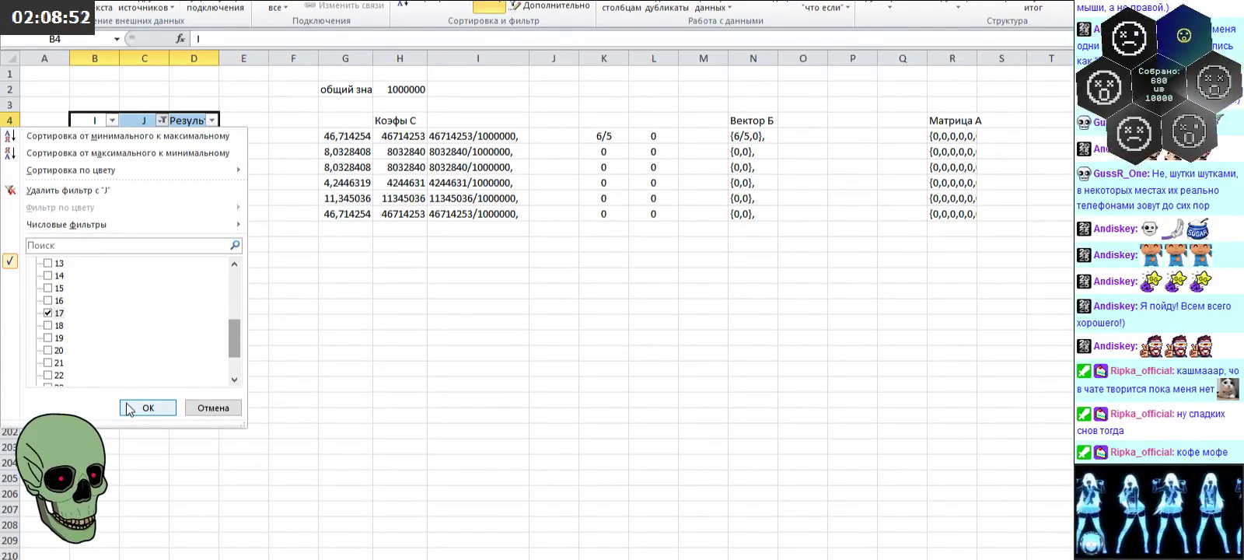
{"action": "left_click", "coordinate": [129, 410]}
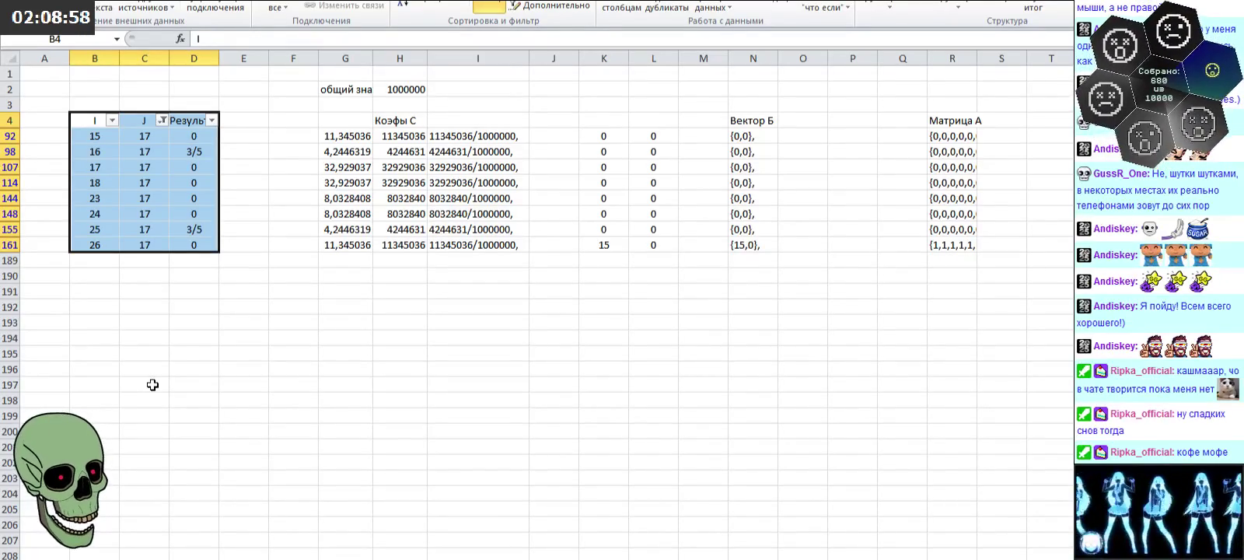
{"action": "left_click", "coordinate": [162, 120]}
{"action": "left_click_drag", "start_coordinate": [237, 294], "coordinate": [238, 357]}
{"action": "left_click", "coordinate": [47, 263]}
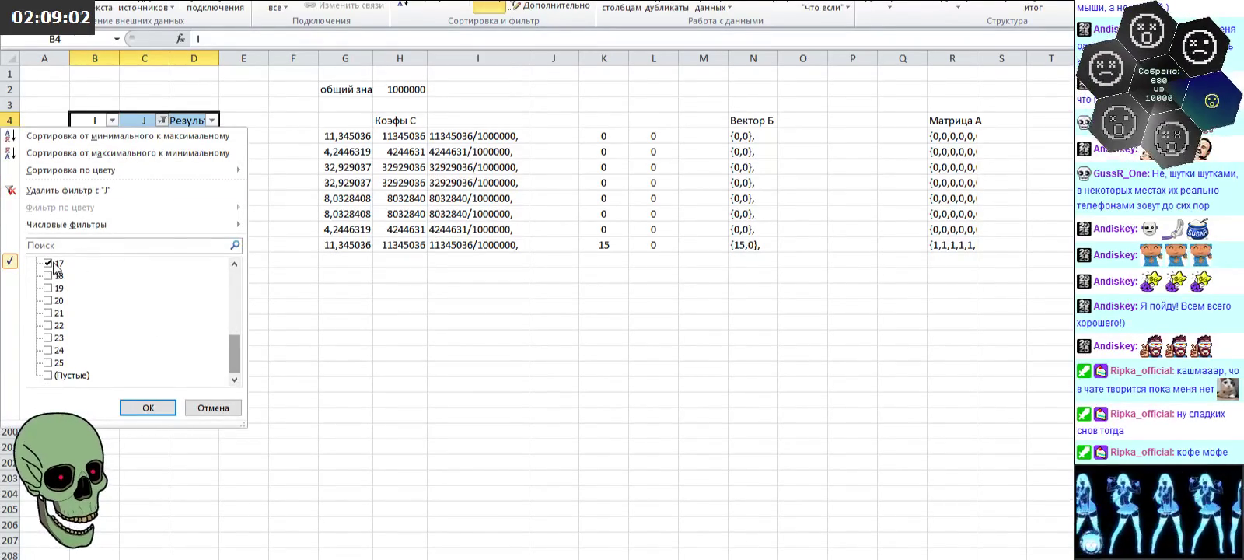
{"action": "left_click", "coordinate": [49, 313]}
{"action": "left_click", "coordinate": [148, 407]}
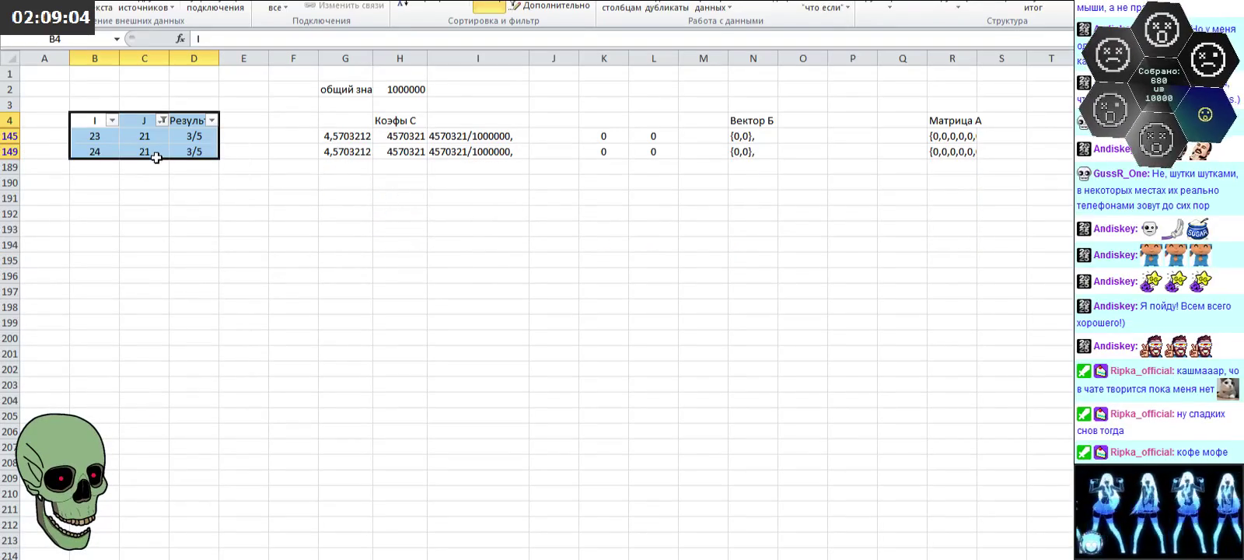
Step: Set the J filter to (Select All) to show every row, then briefly select the J and Result values
{"action": "left_click", "coordinate": [162, 120]}
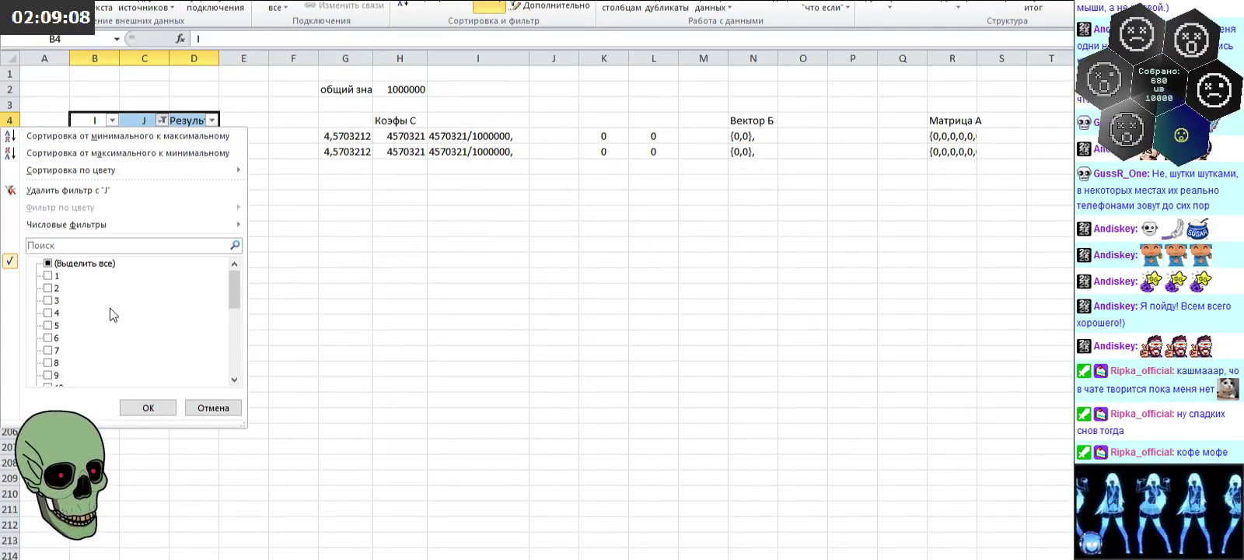
{"action": "mouse_move", "coordinate": [235, 289]}
{"action": "left_mouse_down"}
{"action": "mouse_move", "coordinate": [233, 354]}
{"action": "mouse_move", "coordinate": [214, 257]}
{"action": "left_mouse_up"}
{"action": "scroll", "coordinate": [102, 276], "scroll_direction": "down", "scroll_amount": 6}
{"action": "left_click_drag", "start_coordinate": [235, 354], "coordinate": [235, 268]}
{"action": "left_click", "coordinate": [45, 263]}
{"action": "left_click", "coordinate": [146, 407]}
{"action": "left_click", "coordinate": [274, 261]}
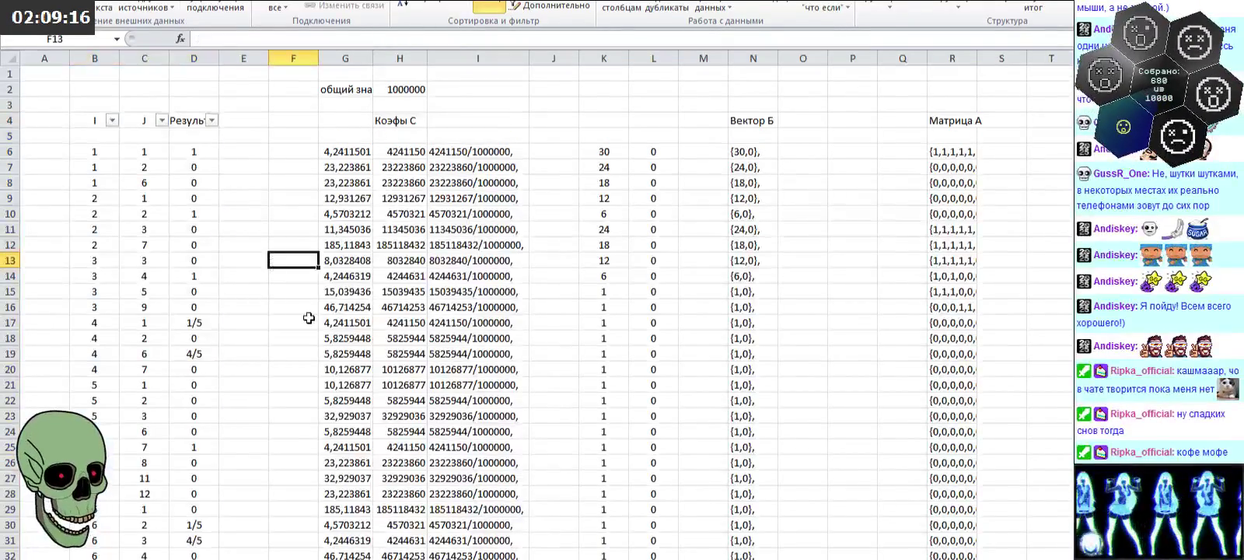
{"action": "left_click_drag", "start_coordinate": [159, 163], "coordinate": [218, 481]}
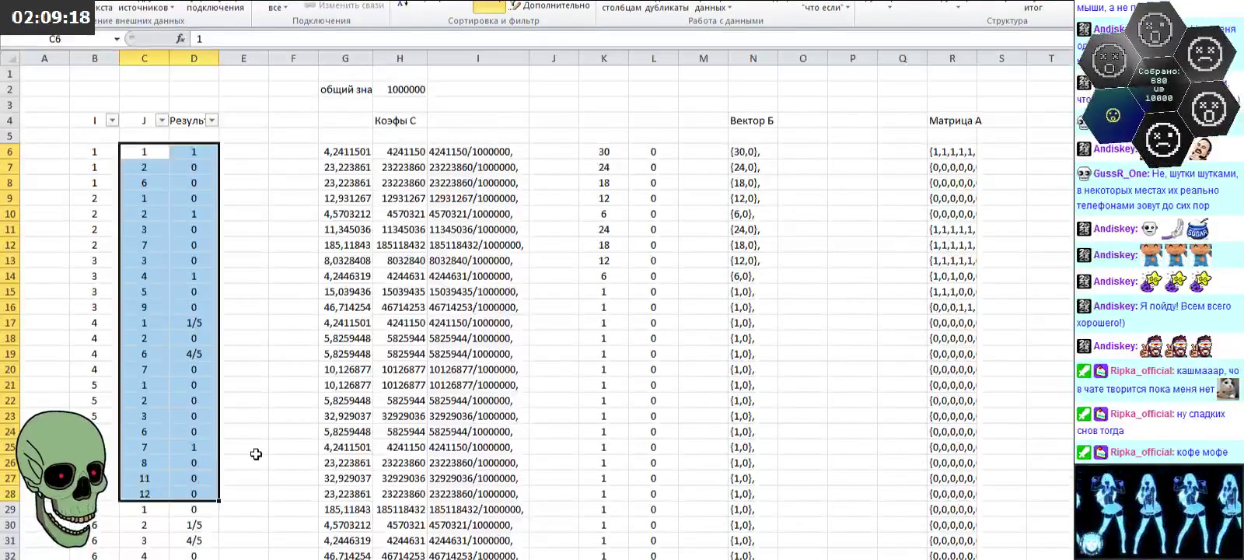
{"action": "left_click", "coordinate": [249, 448]}
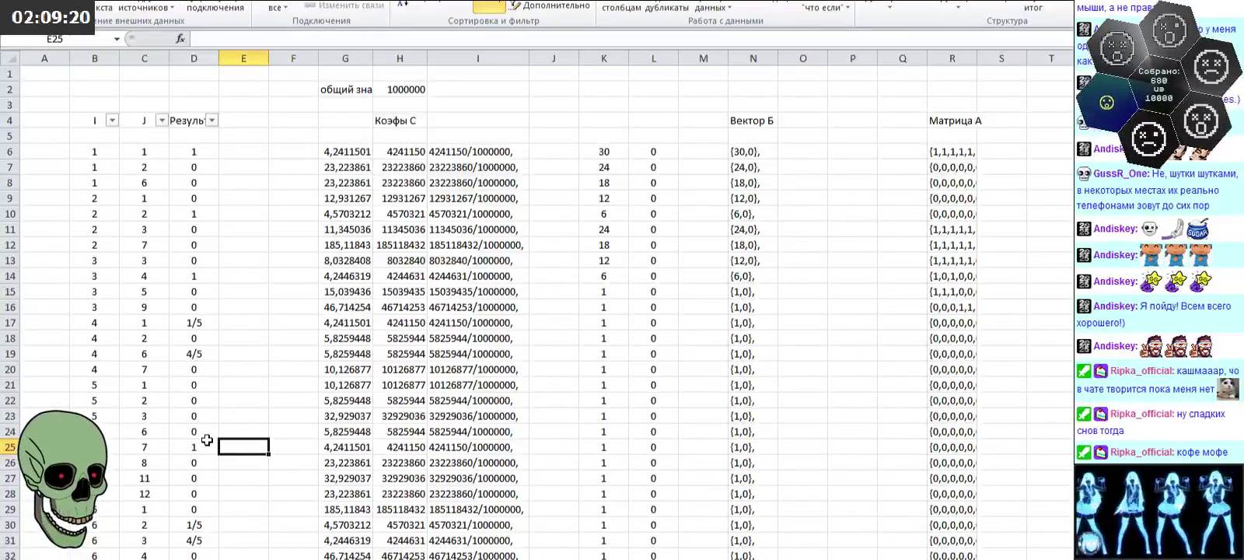